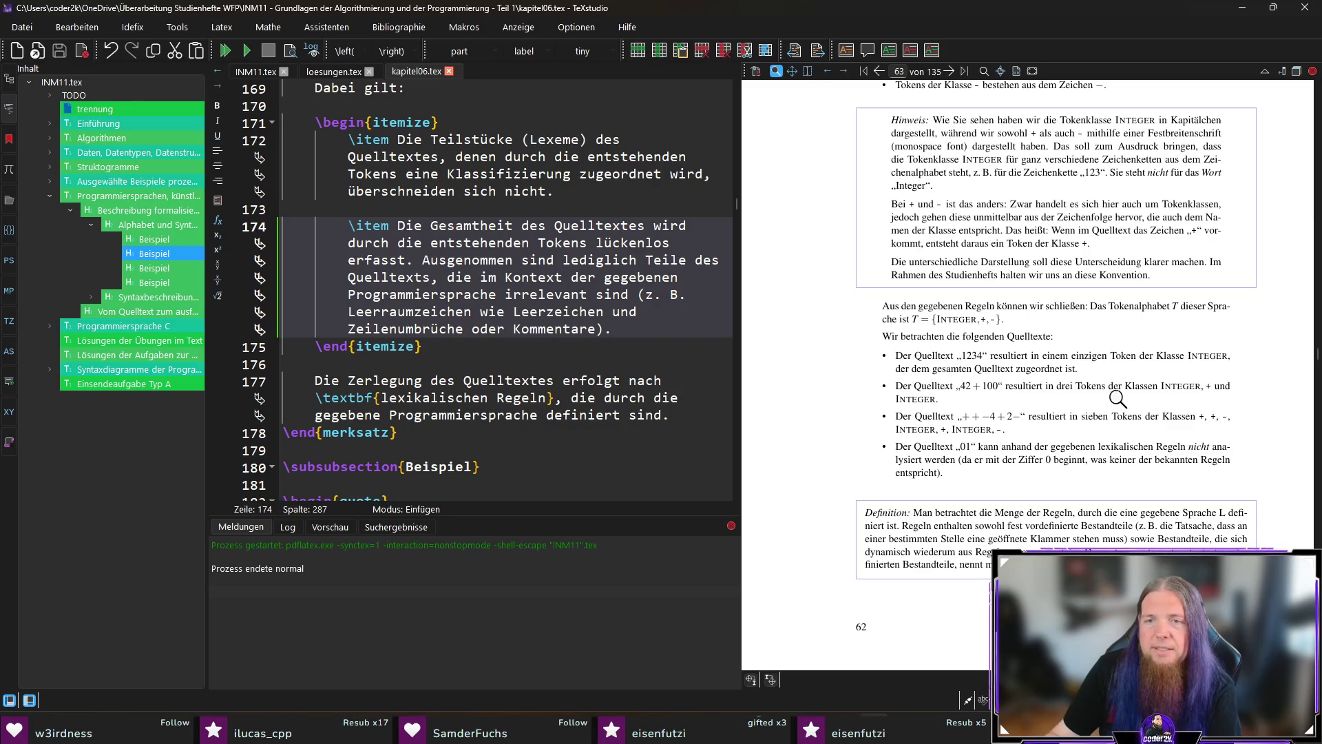
Jump from the third example bullet, ++-4+2-, in the preview to its source on line 210
scroll(1112, 428, down, 1)
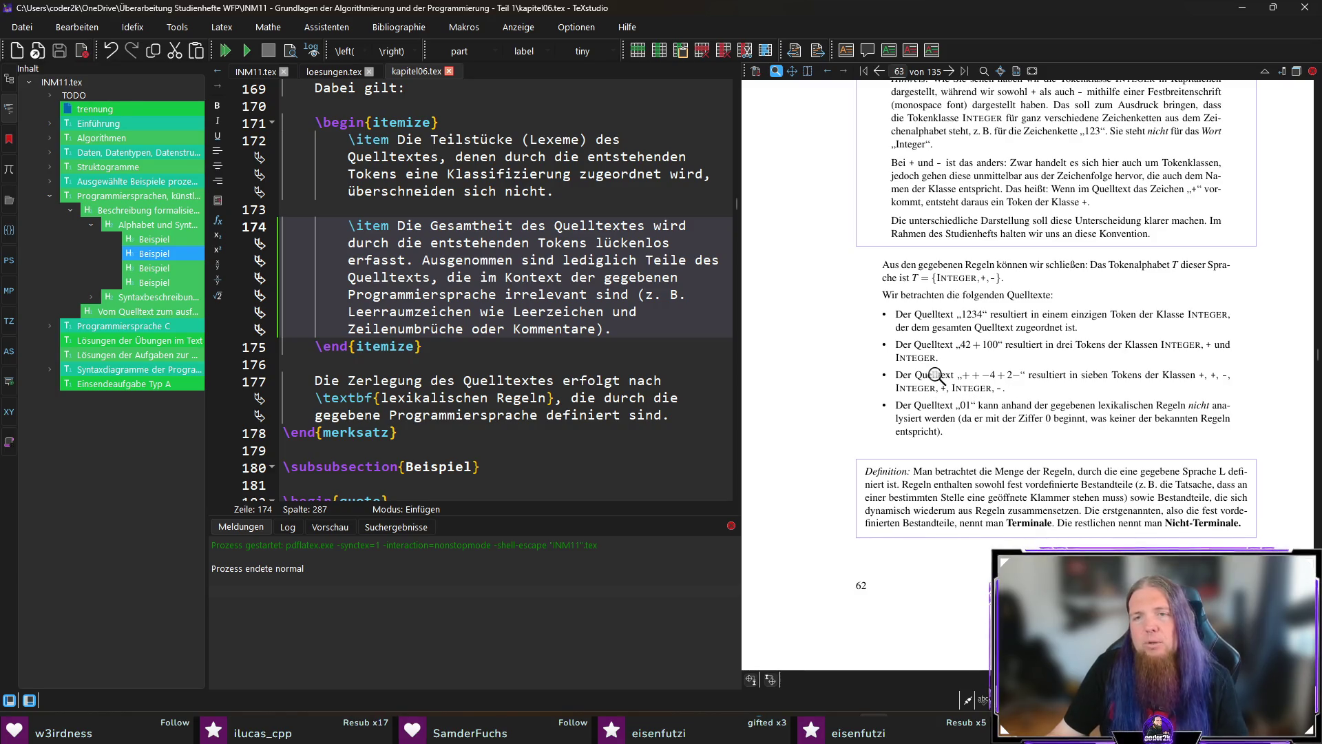
ctrl+click(935, 376)
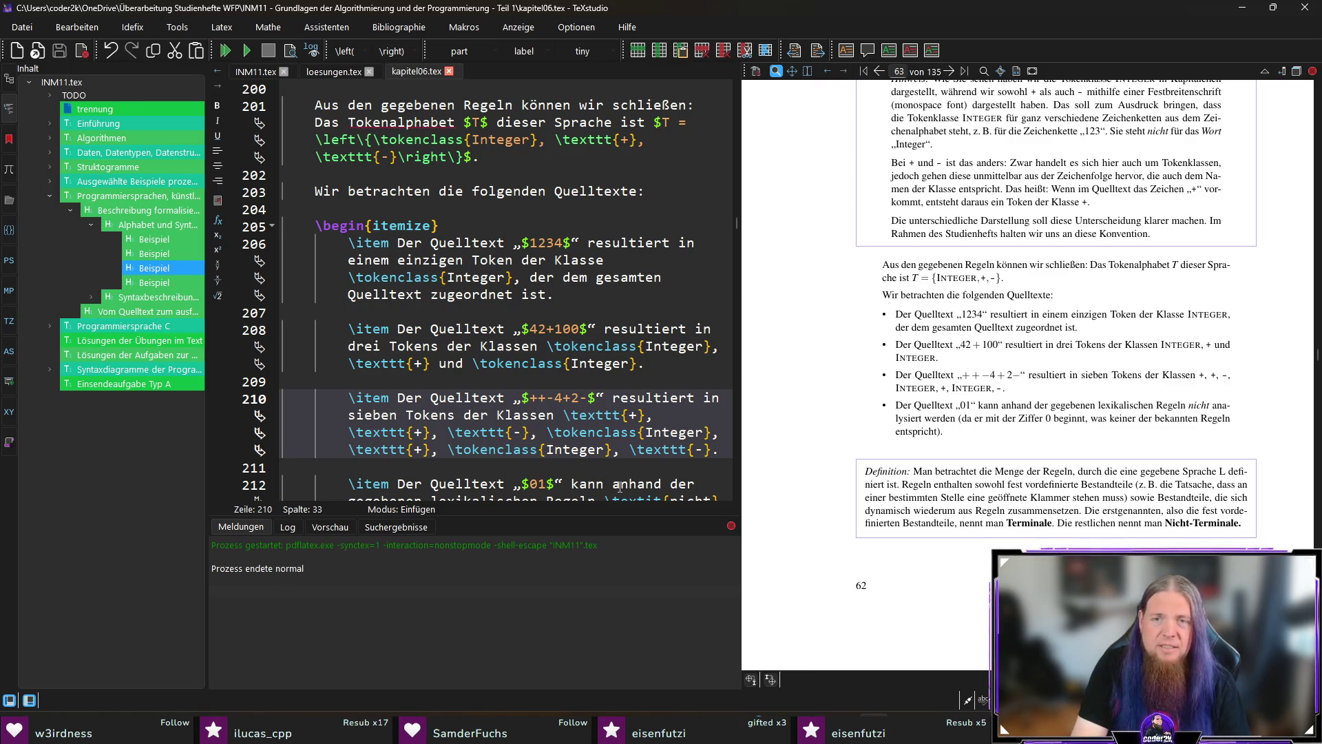
Insert a thin space \, after $++- in the third example, recompile, and magnify that bullet
text(\,)
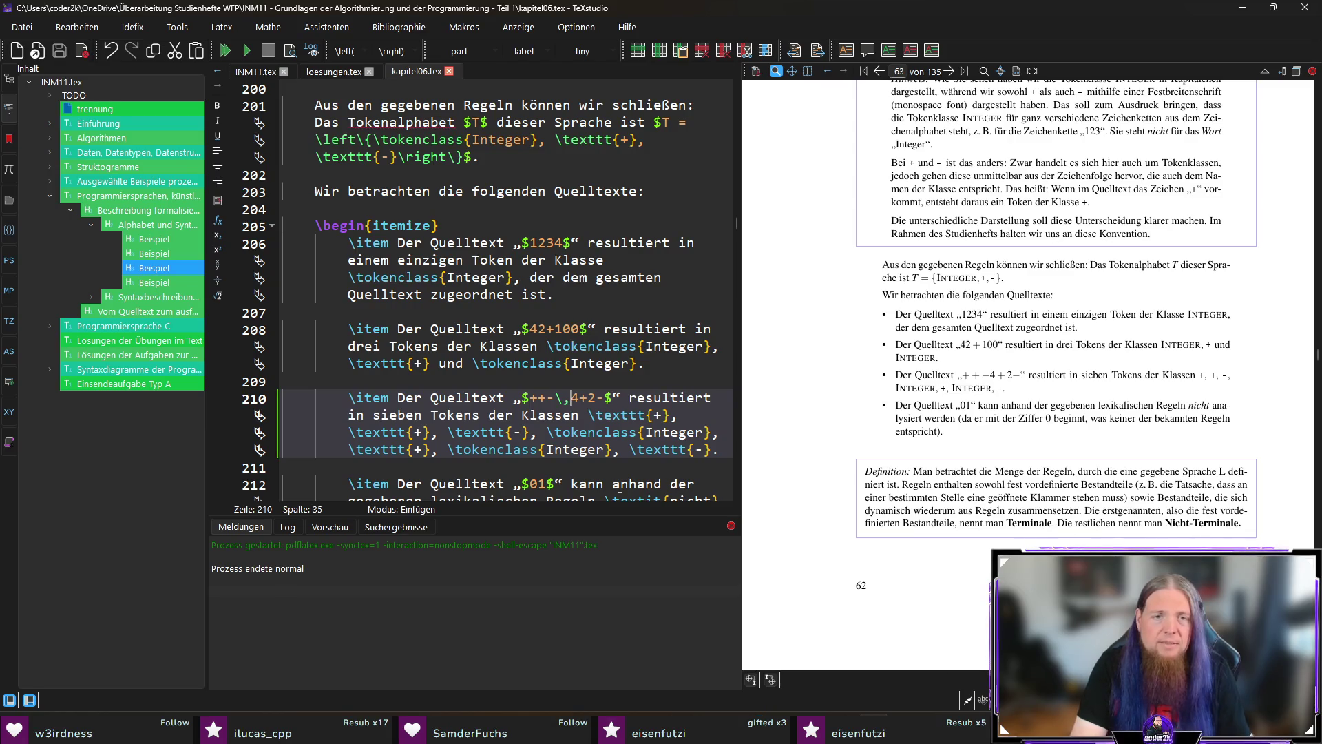
key(F5)
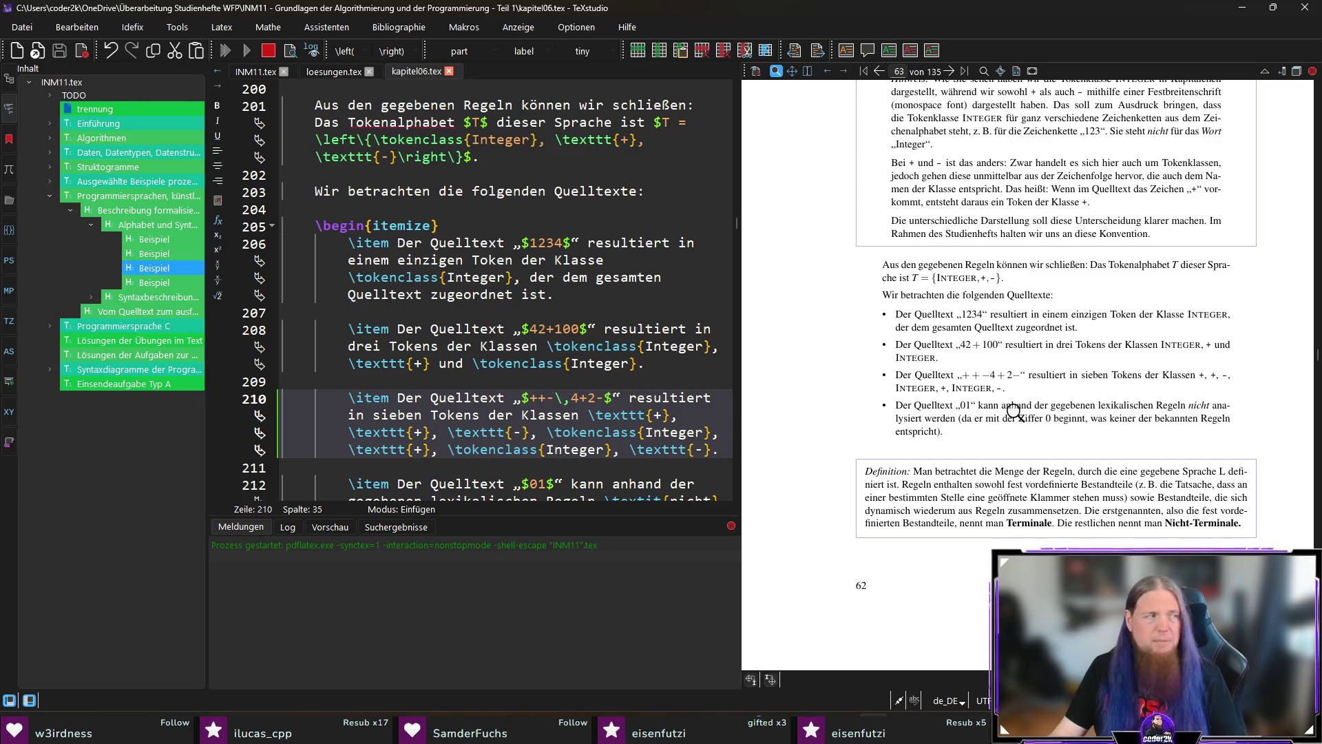
drag(990, 384, 987, 377)
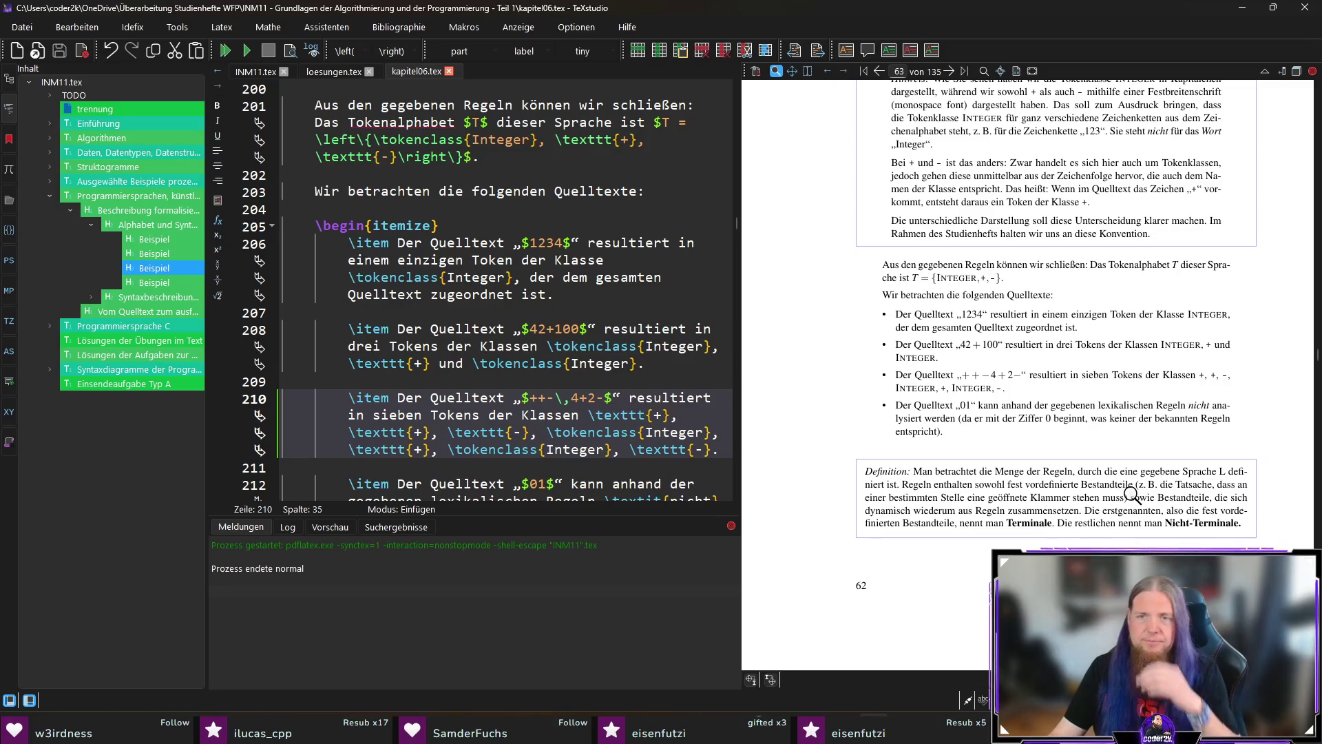
drag(1009, 387, 1014, 376)
Add \, before the final minus, giving $++-\,4+2\,-$, and inspect the wider spacing in the preview
click(600, 399)
text(\)
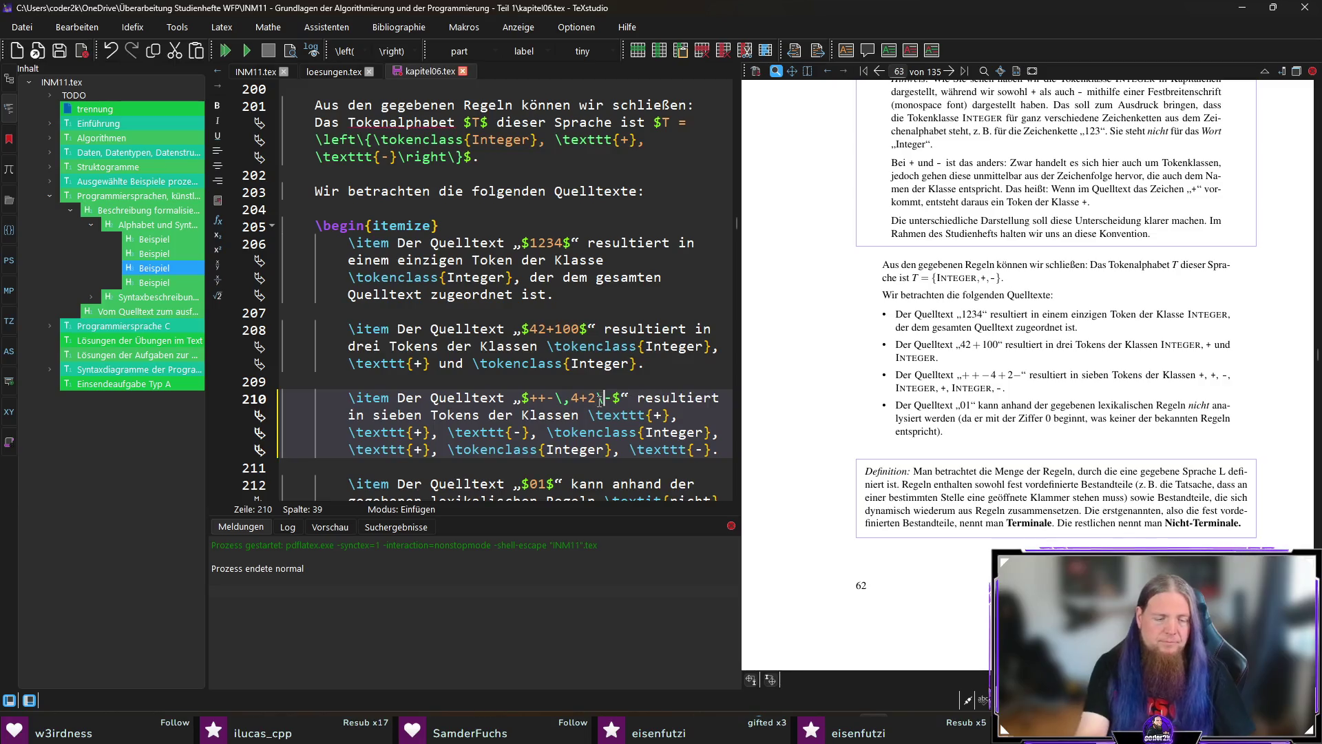
text(,)
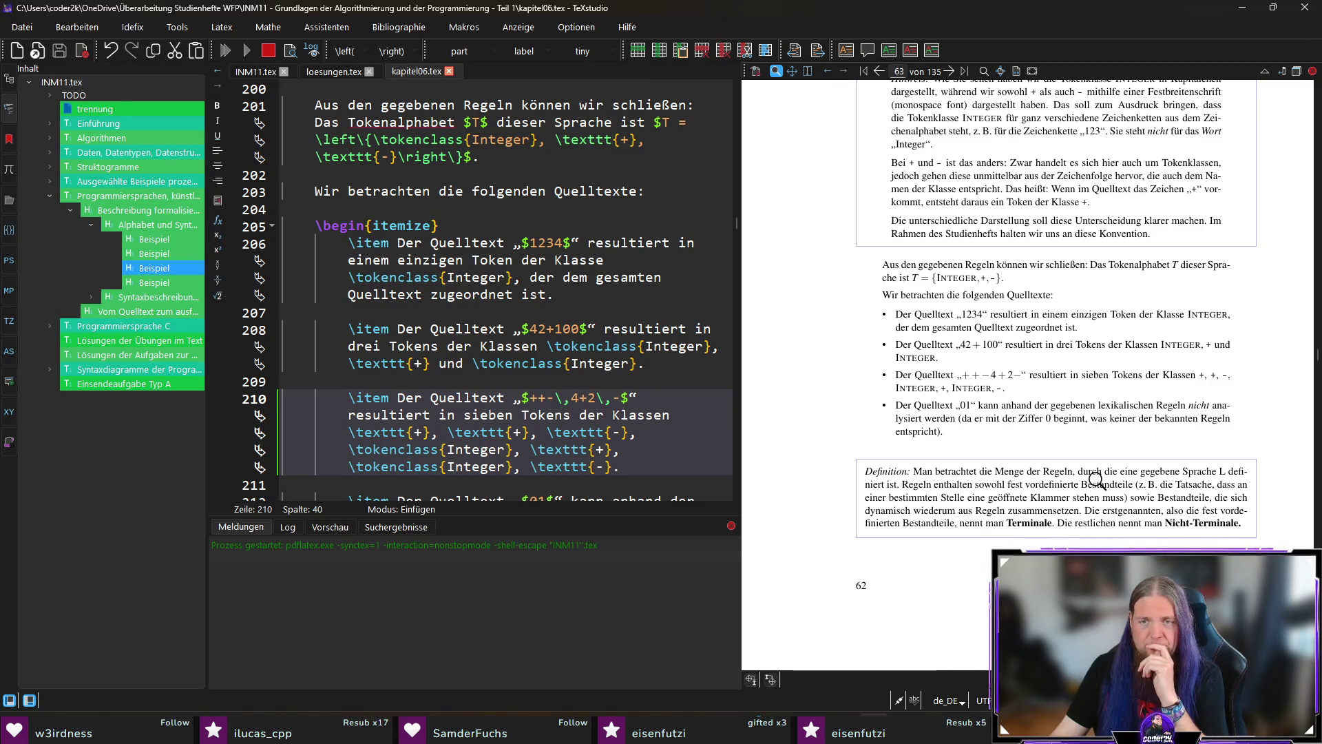
mouse_move(1019, 384)
mouse_down()
mouse_move(978, 365)
mouse_move(1002, 378)
mouse_up()
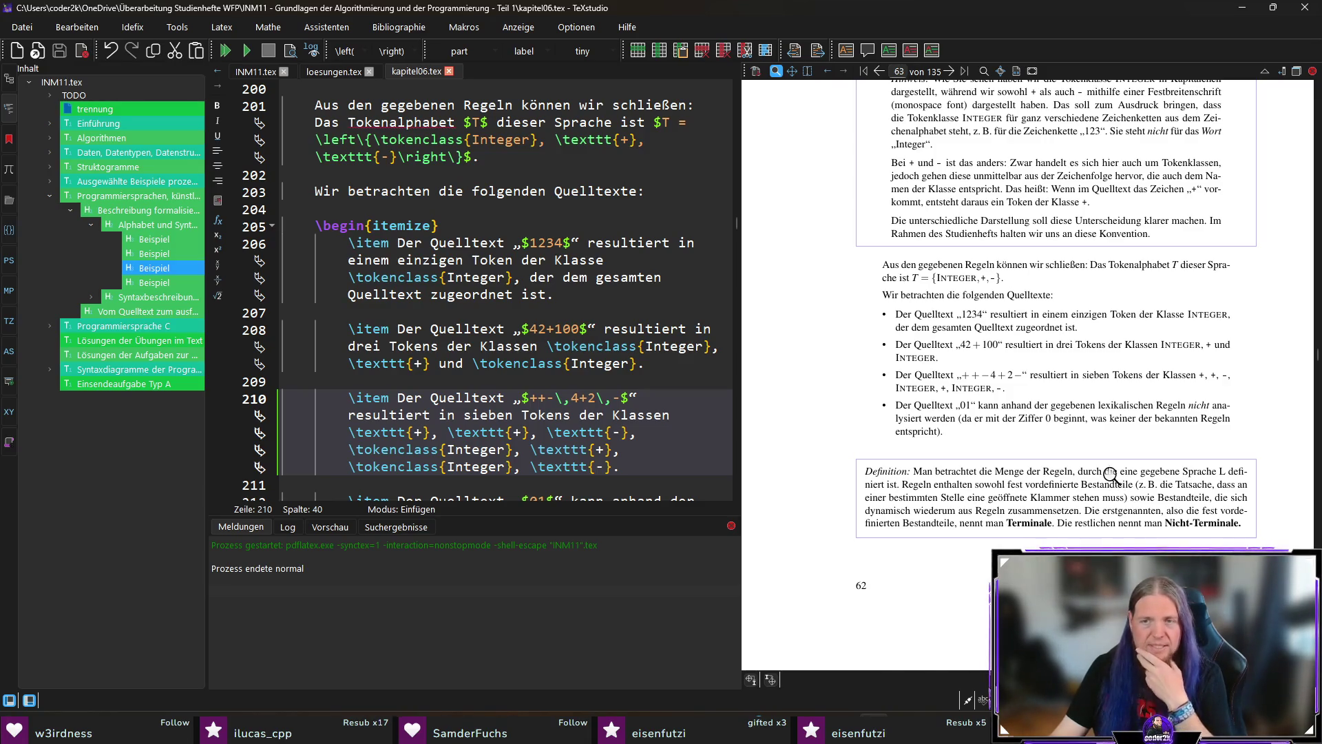
scroll(1110, 474, down, 3)
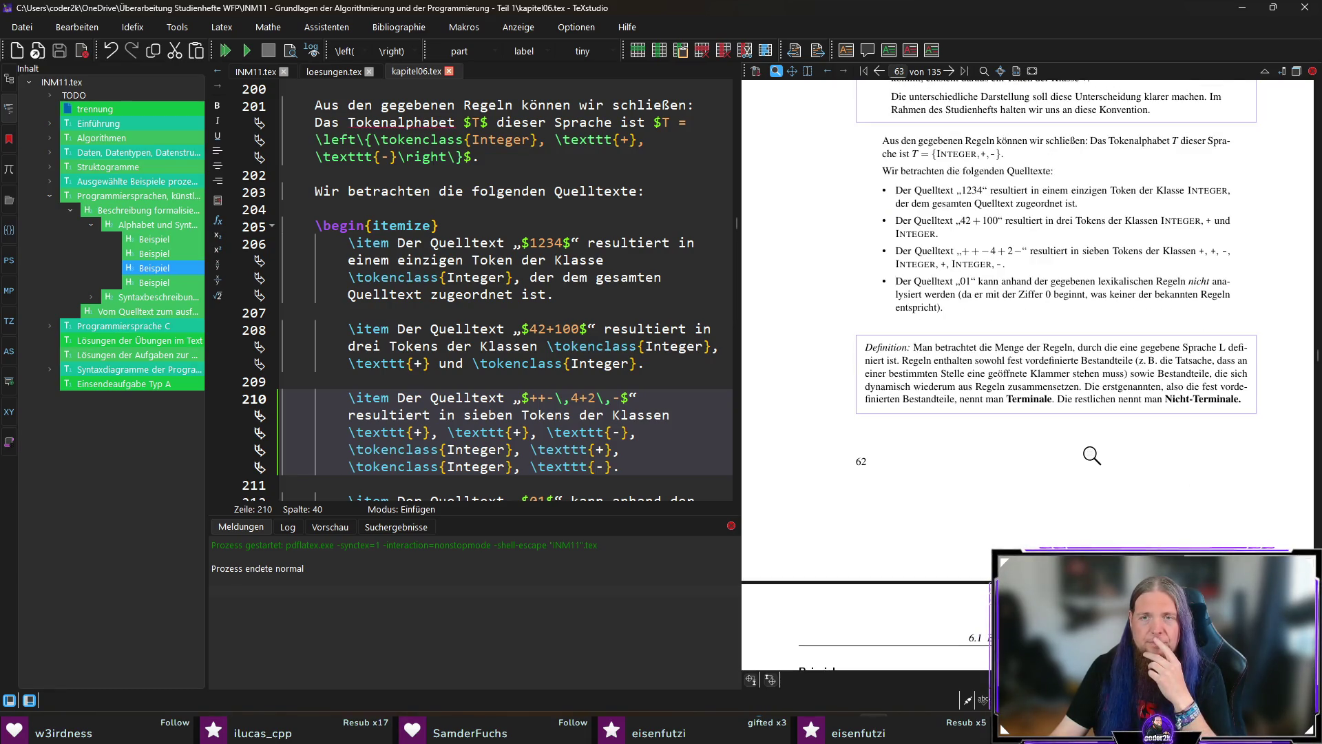
scroll(1008, 383, up, 2)
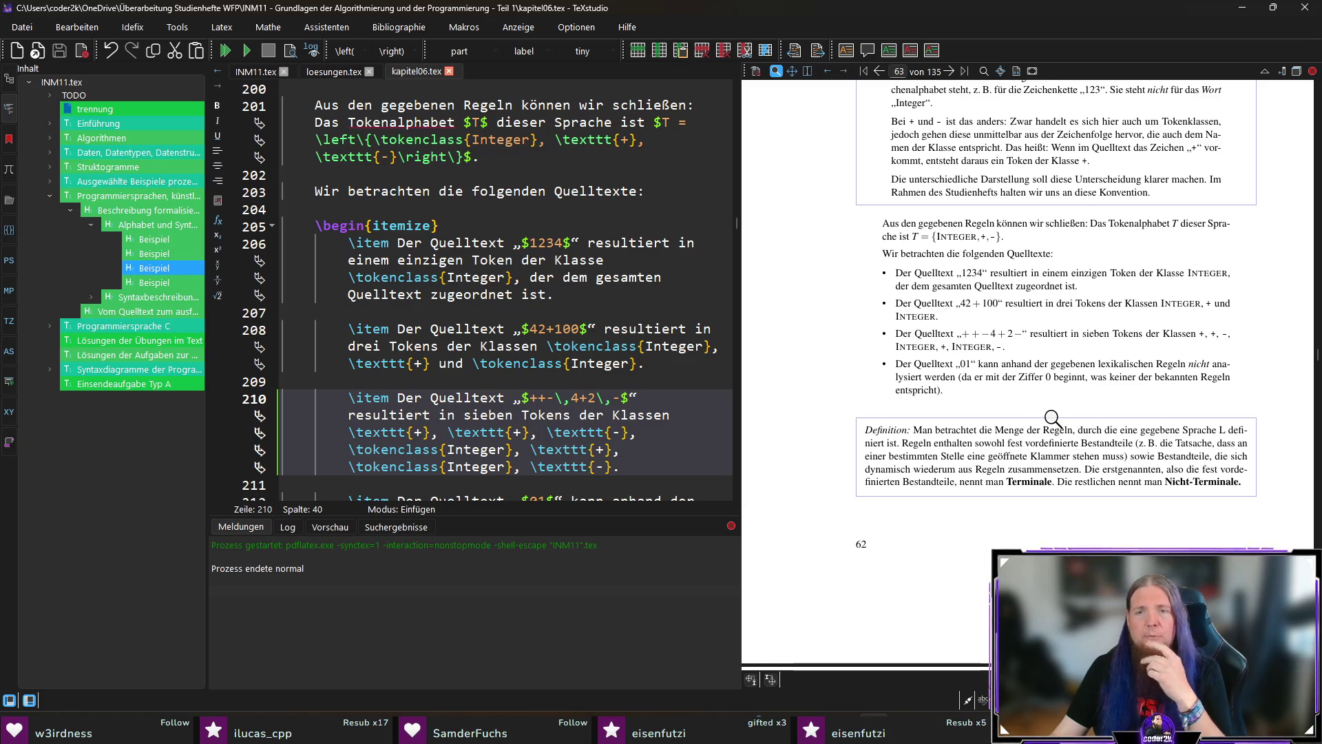
scroll(1024, 389, up, 2)
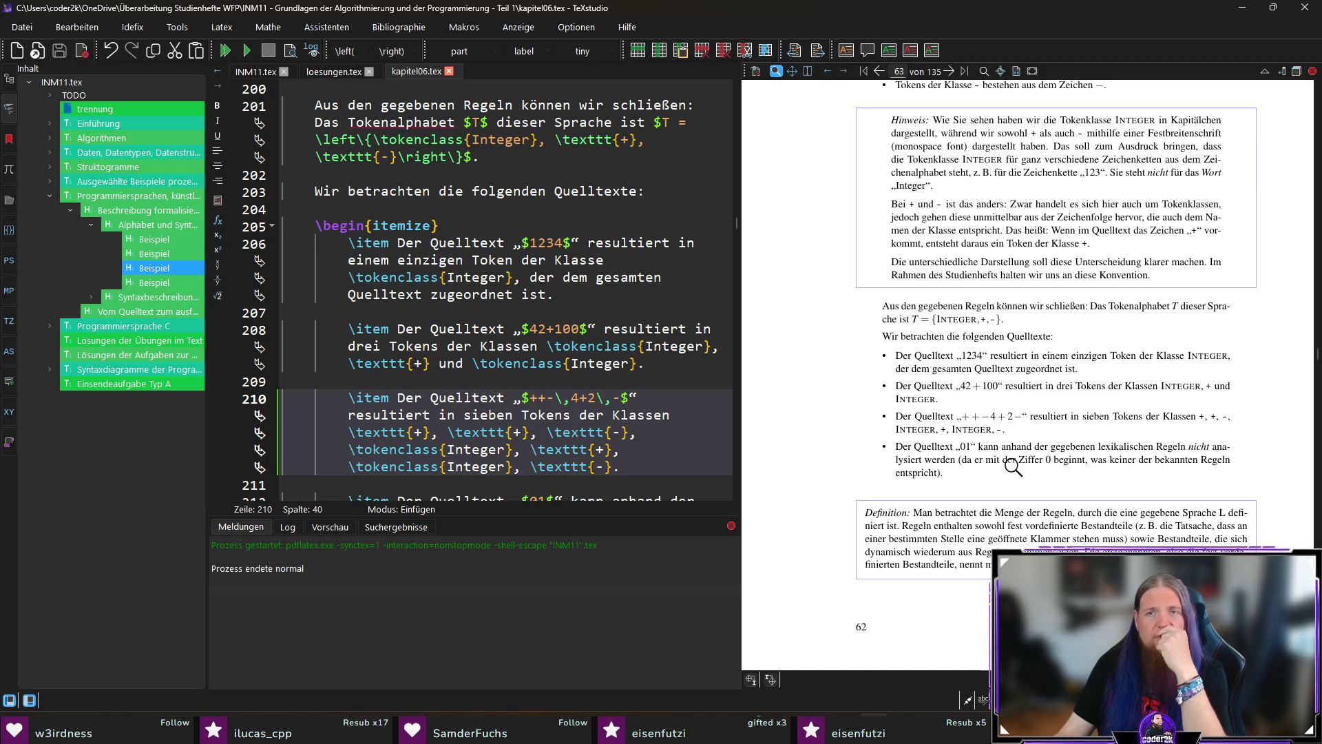
drag(973, 460, 967, 452)
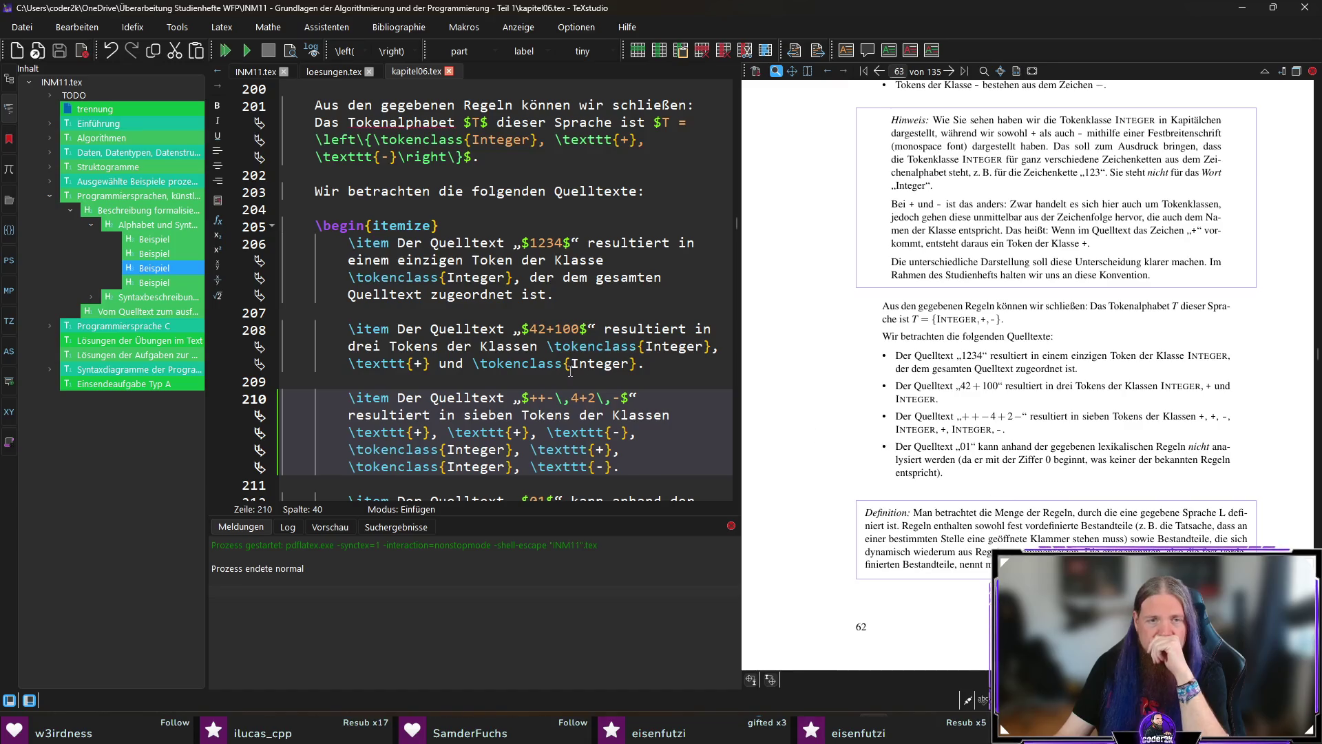
scroll(566, 373, down, 5)
scroll(612, 363, up, 1)
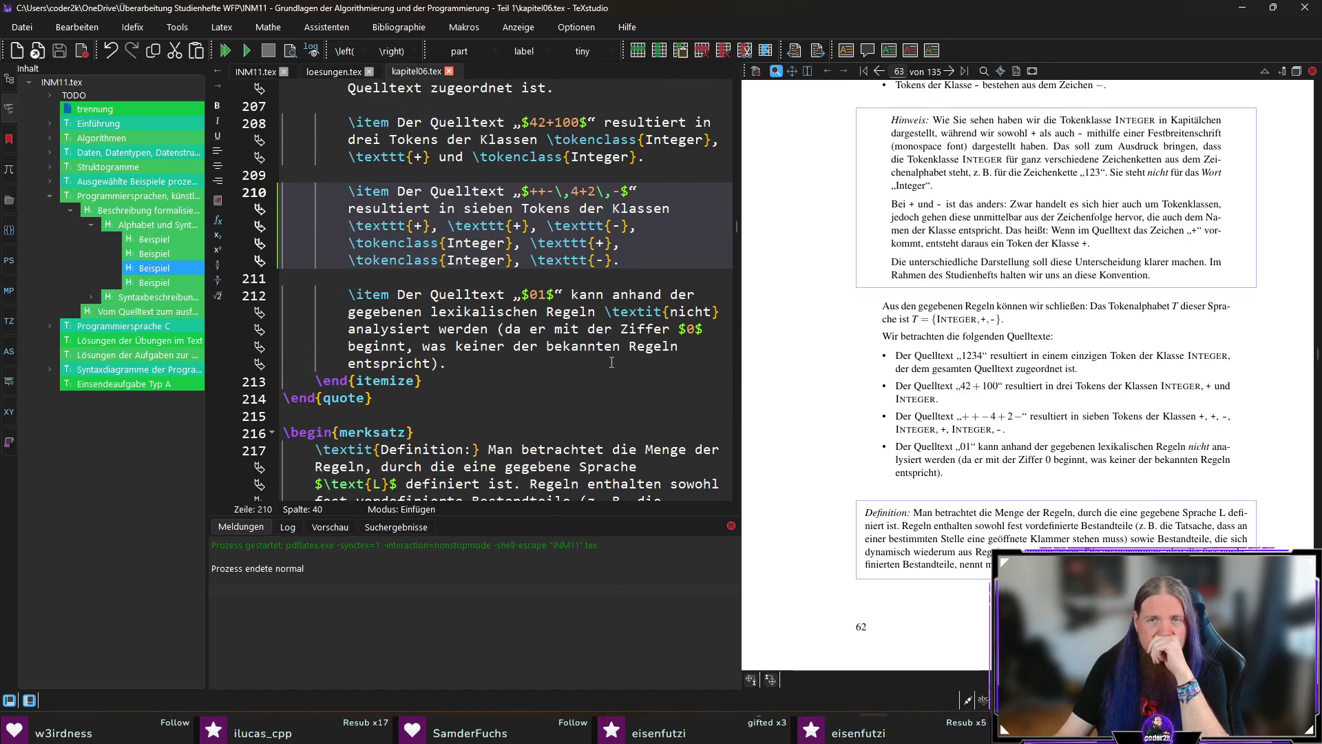
Start a new list item saying „$01$“ yields two \tokenclass{Integer} tokens, covering digits 0 and 1
click(483, 367)
click(627, 260)
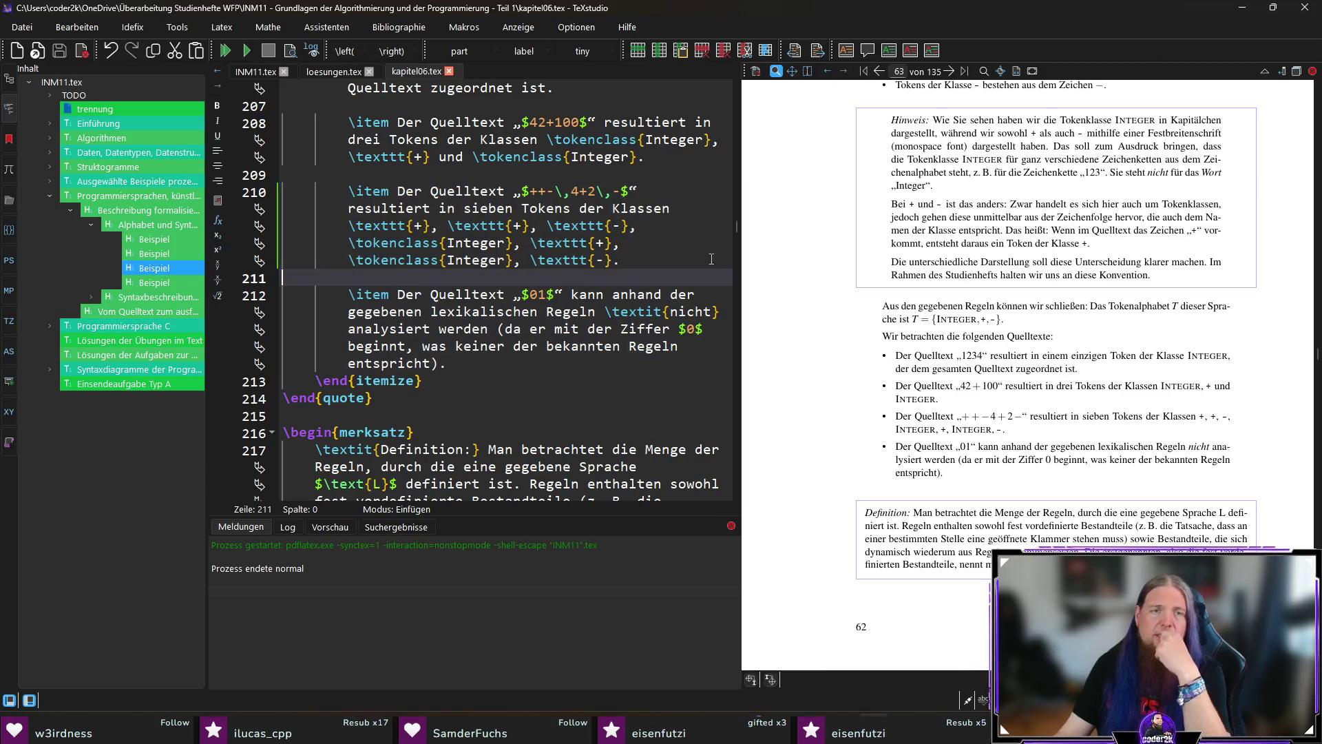
key(Return)
key(Return)
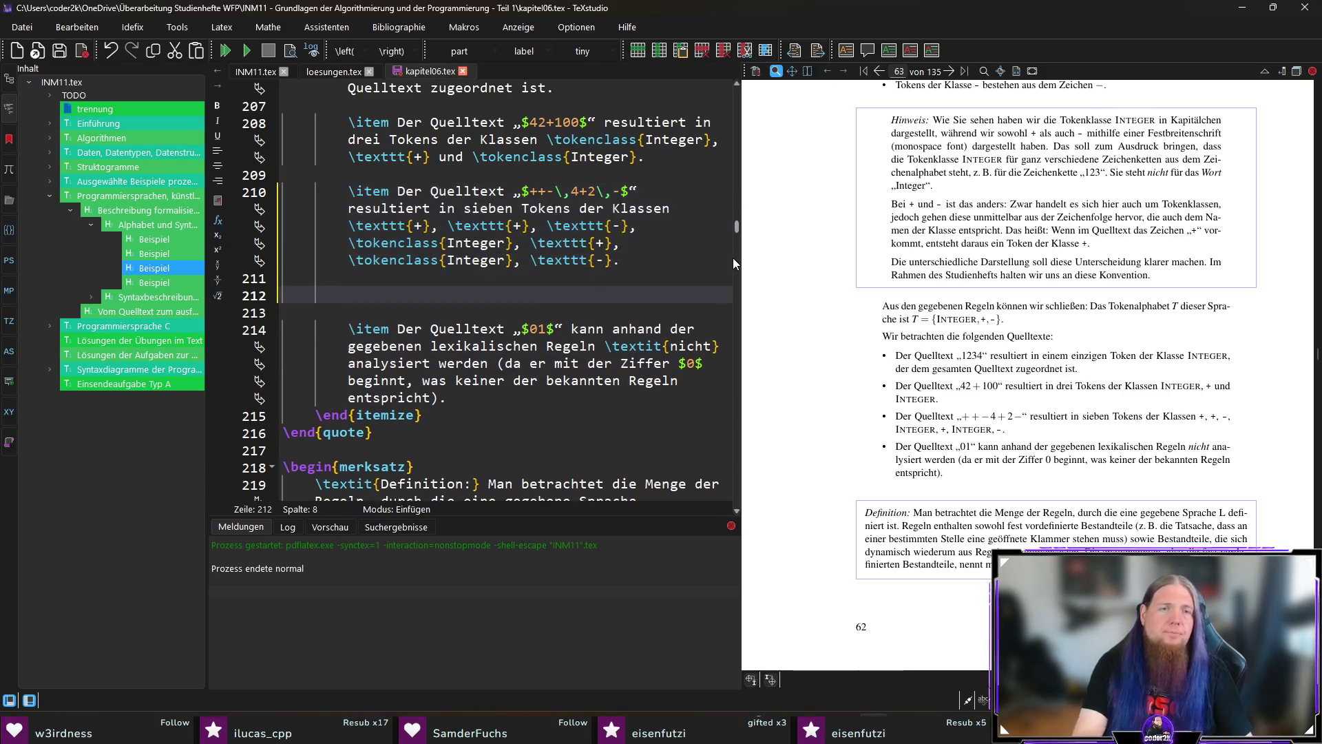
text(\itemDer Quelltext)
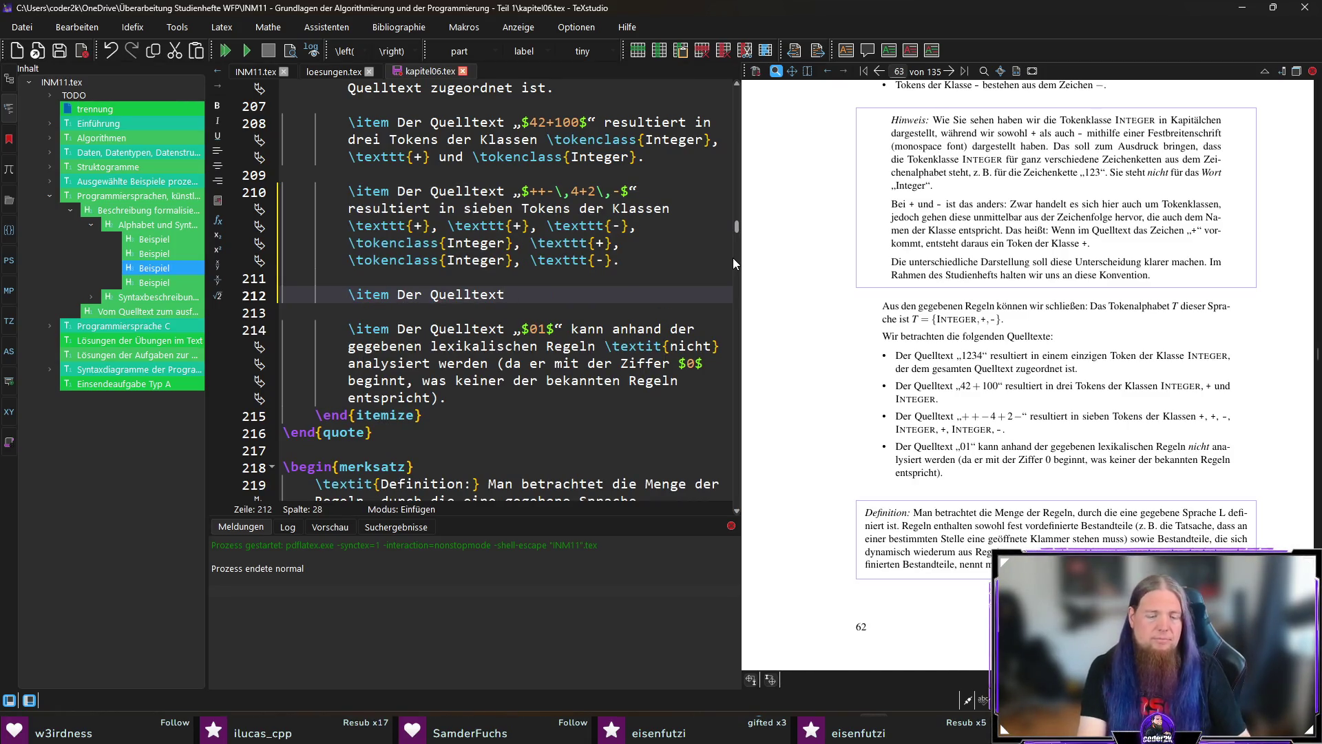
text(„$01$“)
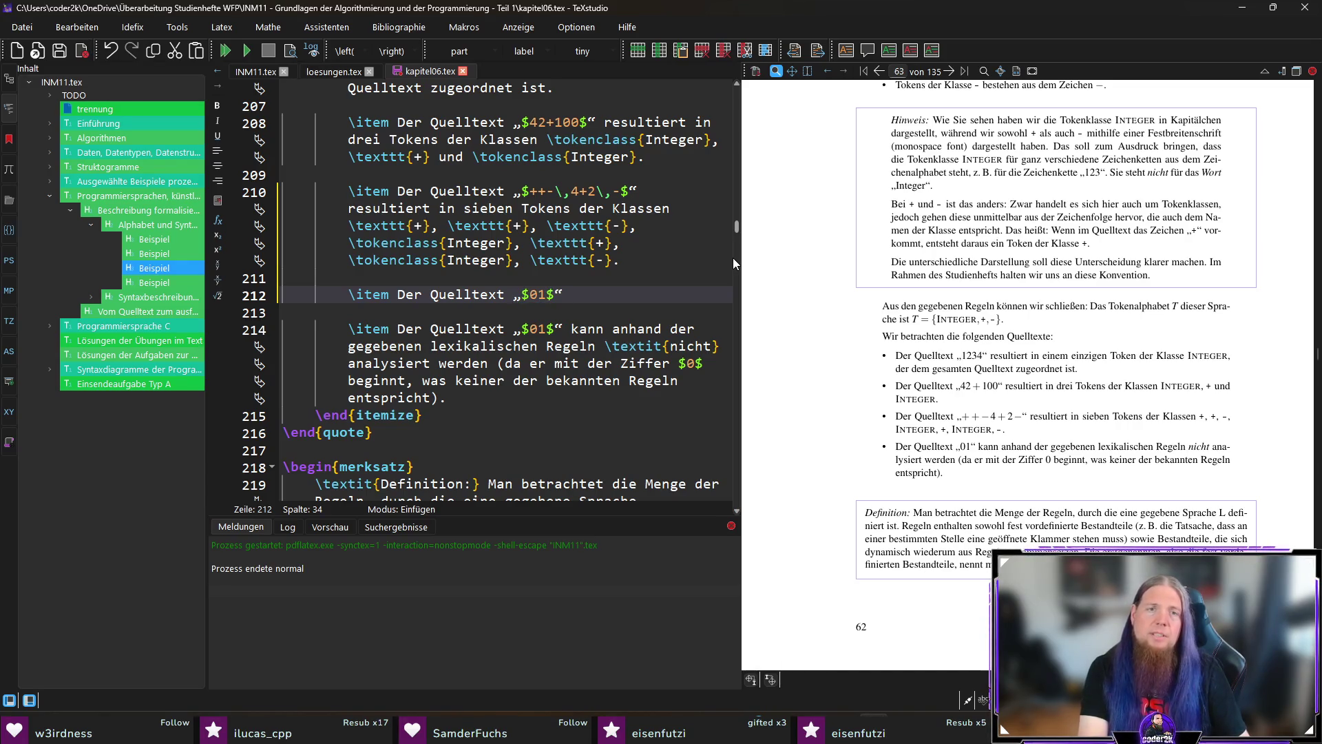
text( result)
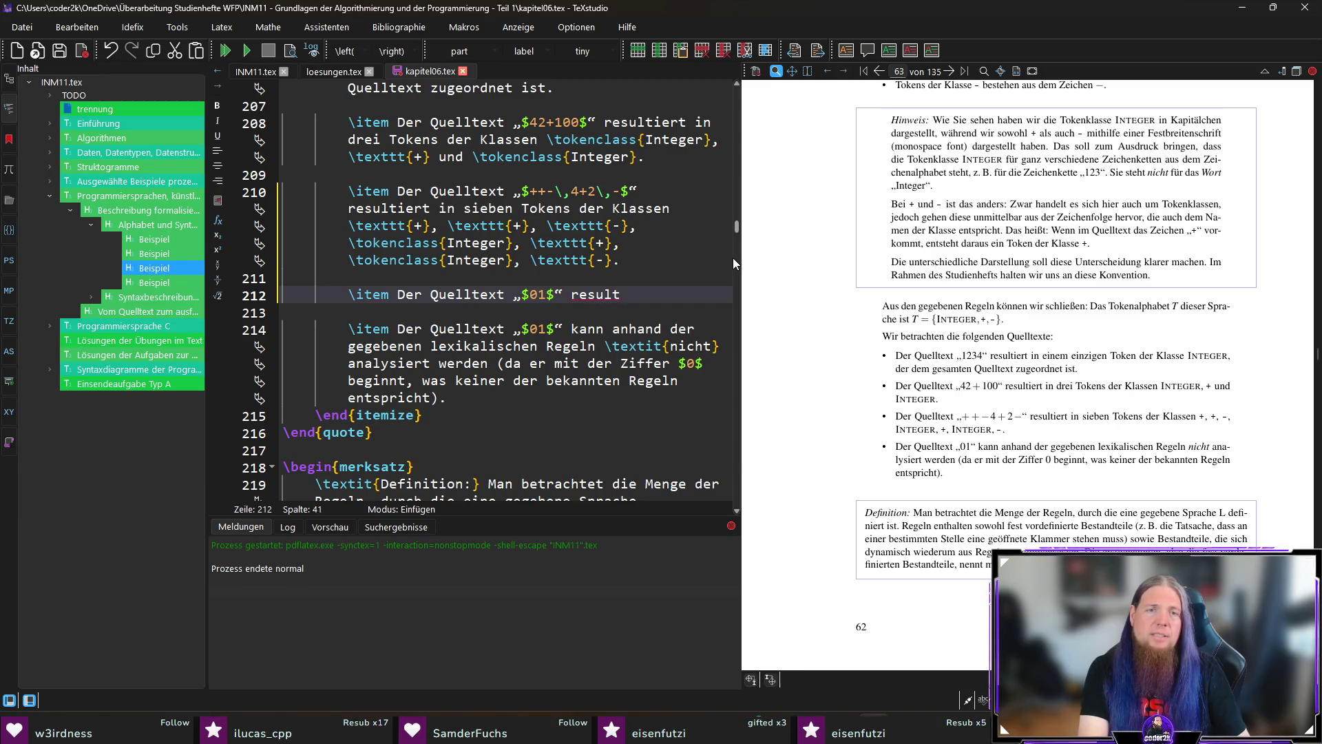
text(iert in zwei Tokens)
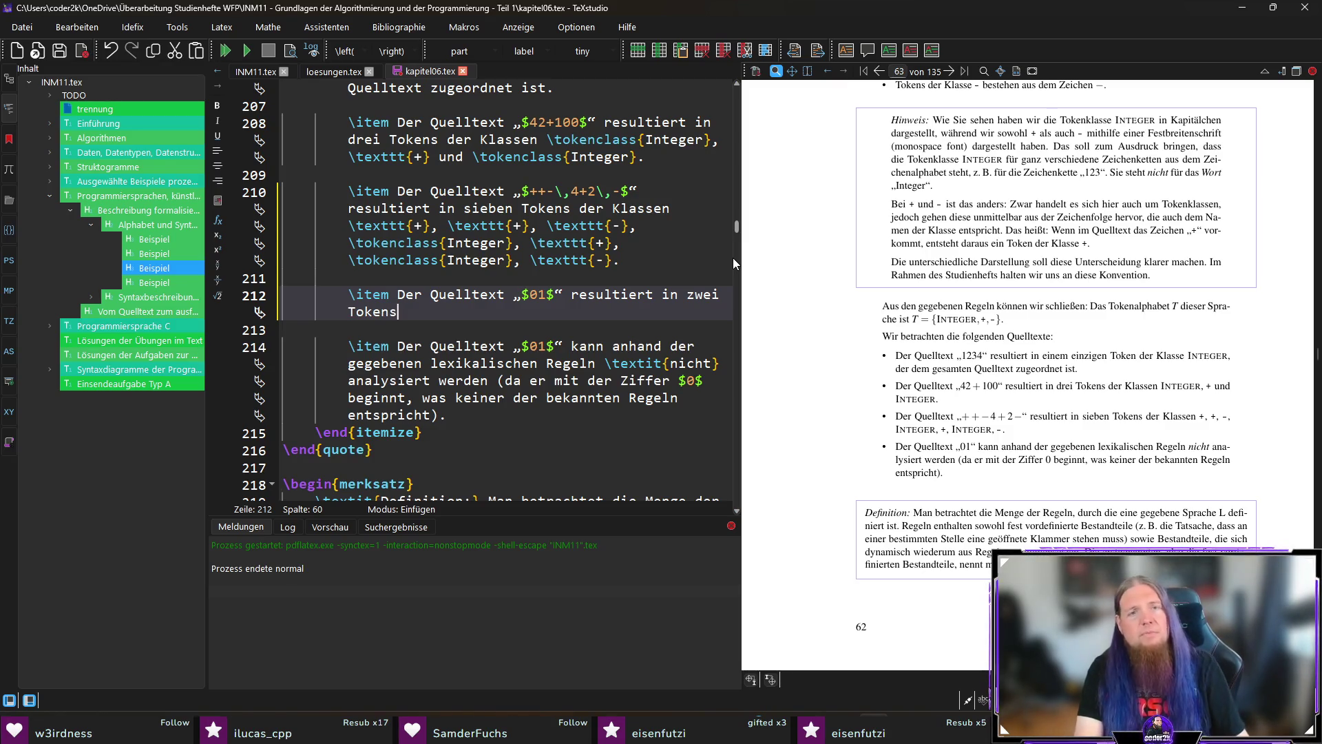
text( der Klasse )
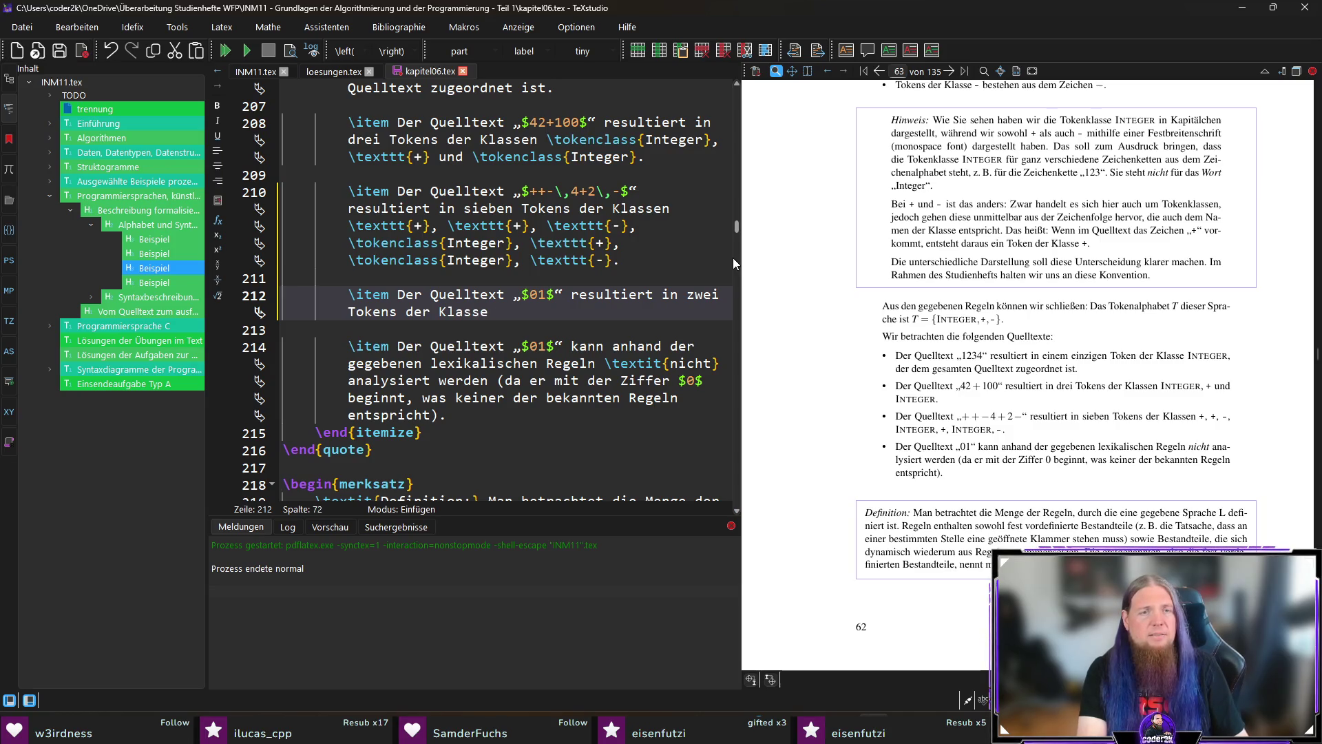
text(	okencla)
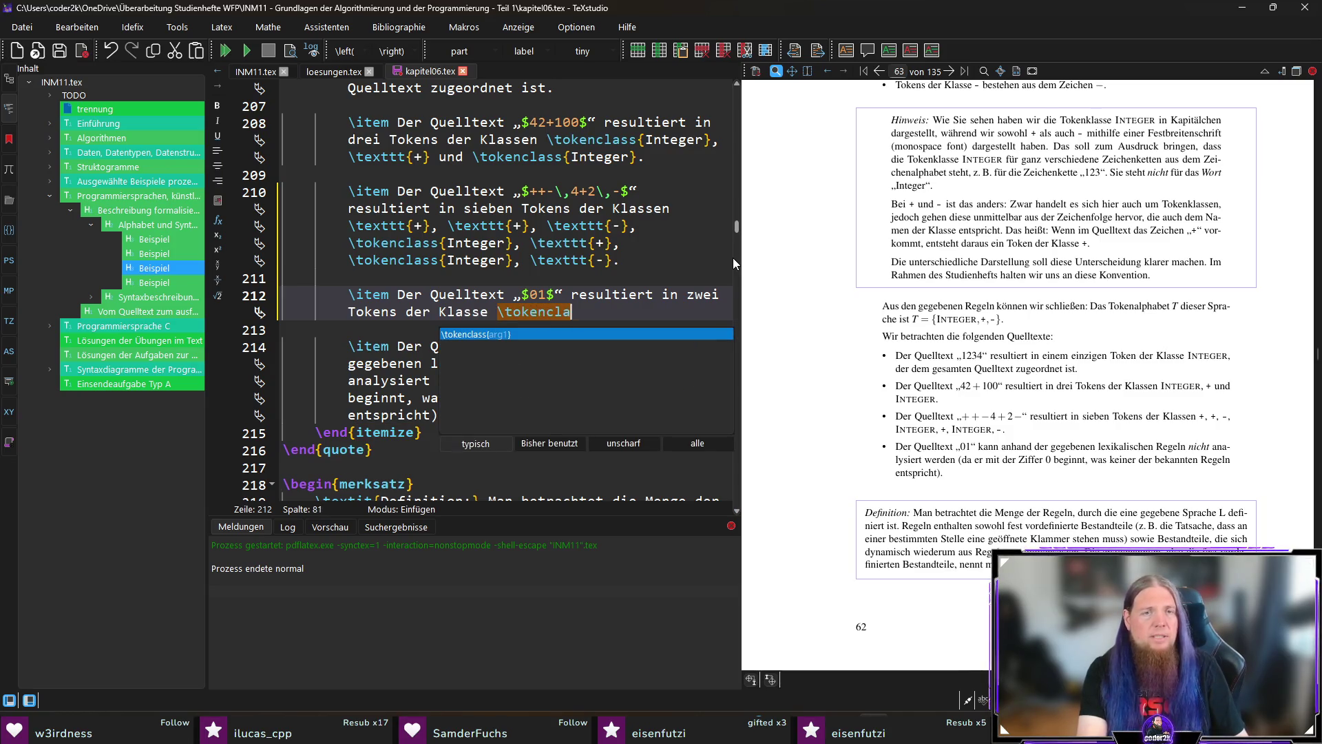
text(ss{Integer}.)
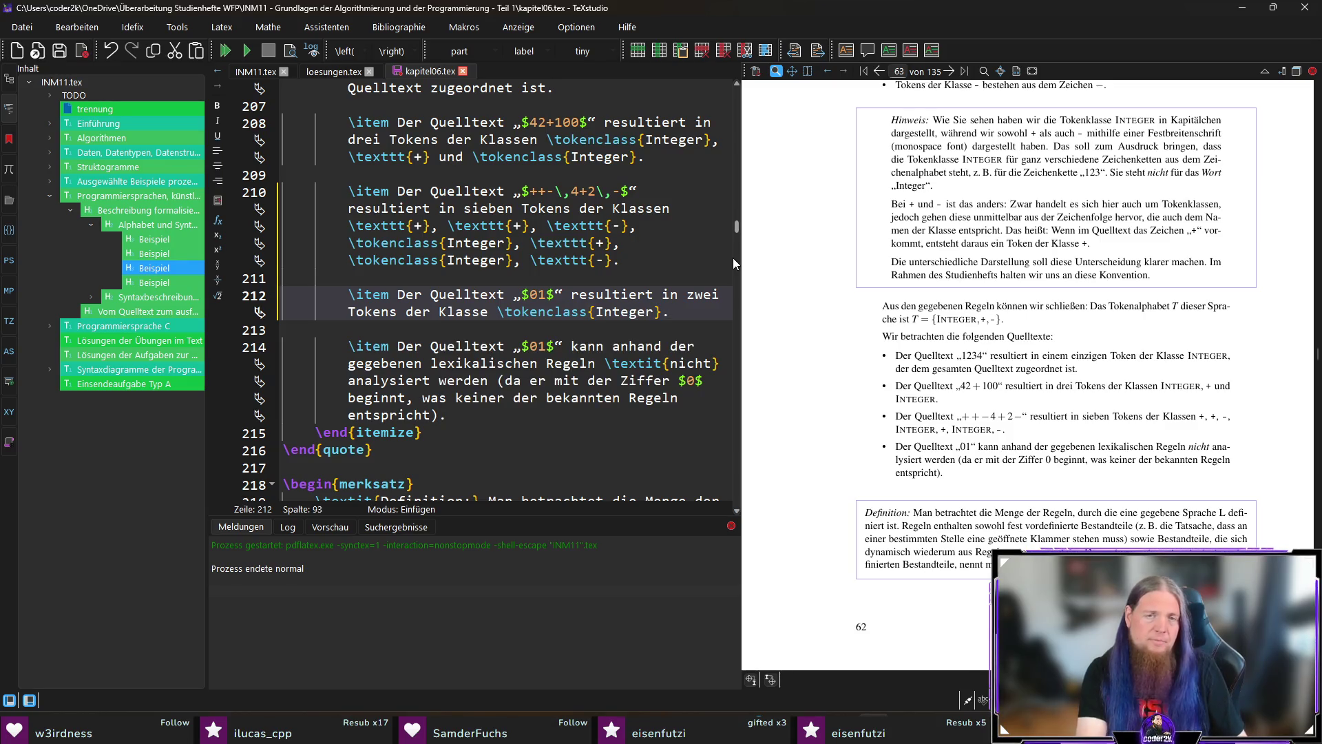
text(Das erste dieser Tokens deck)
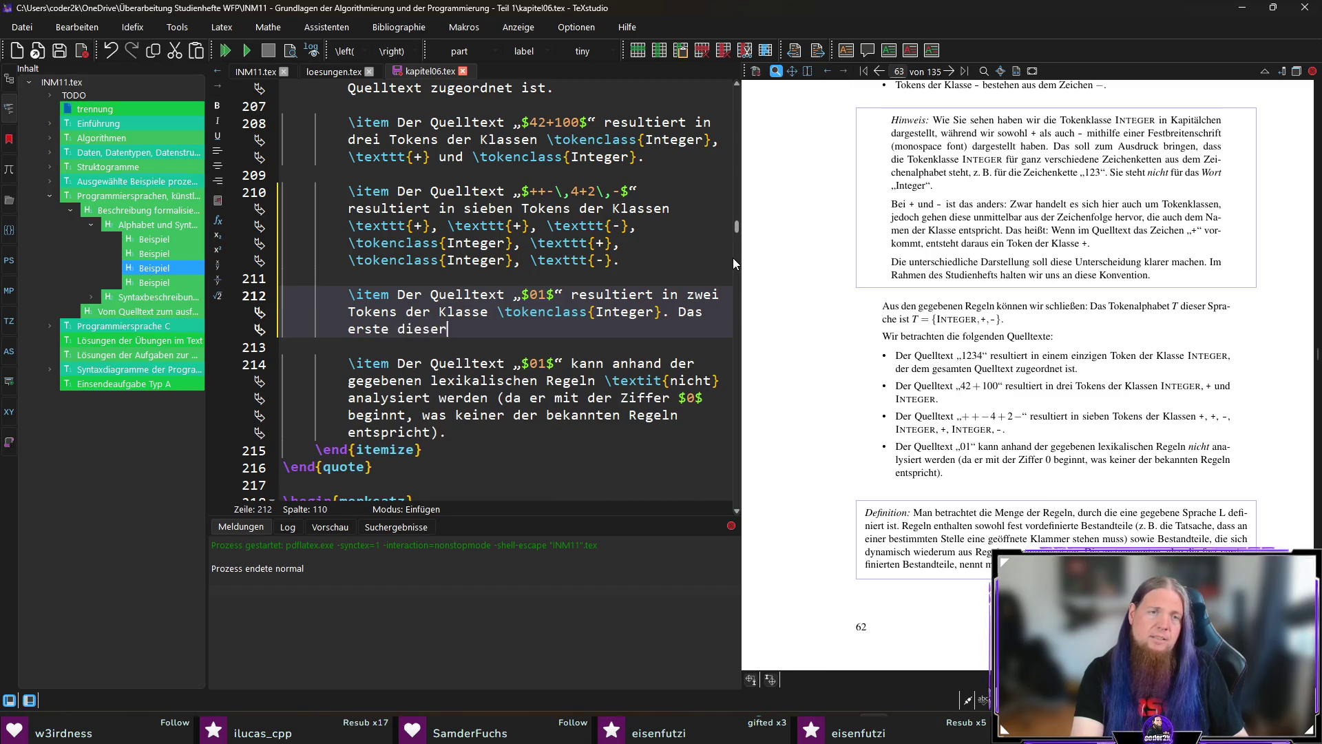
text(t )
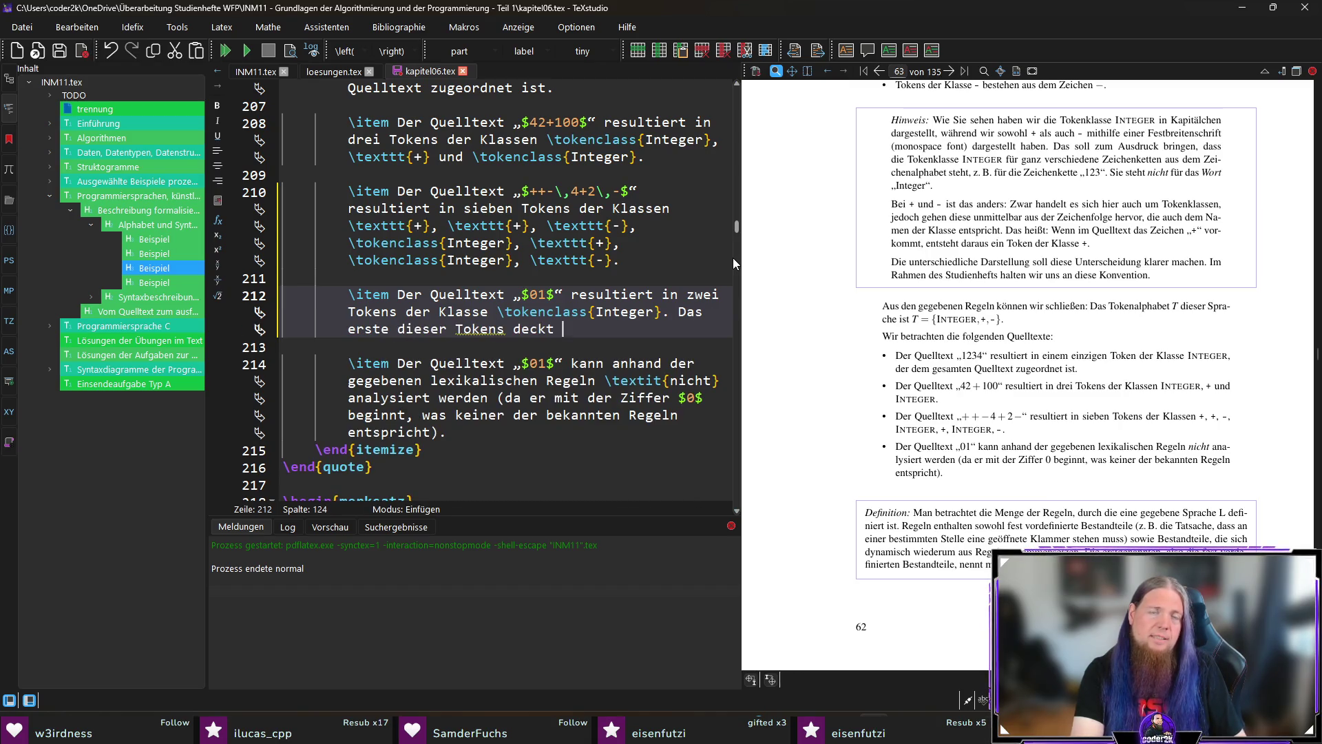
text(nur die Z)
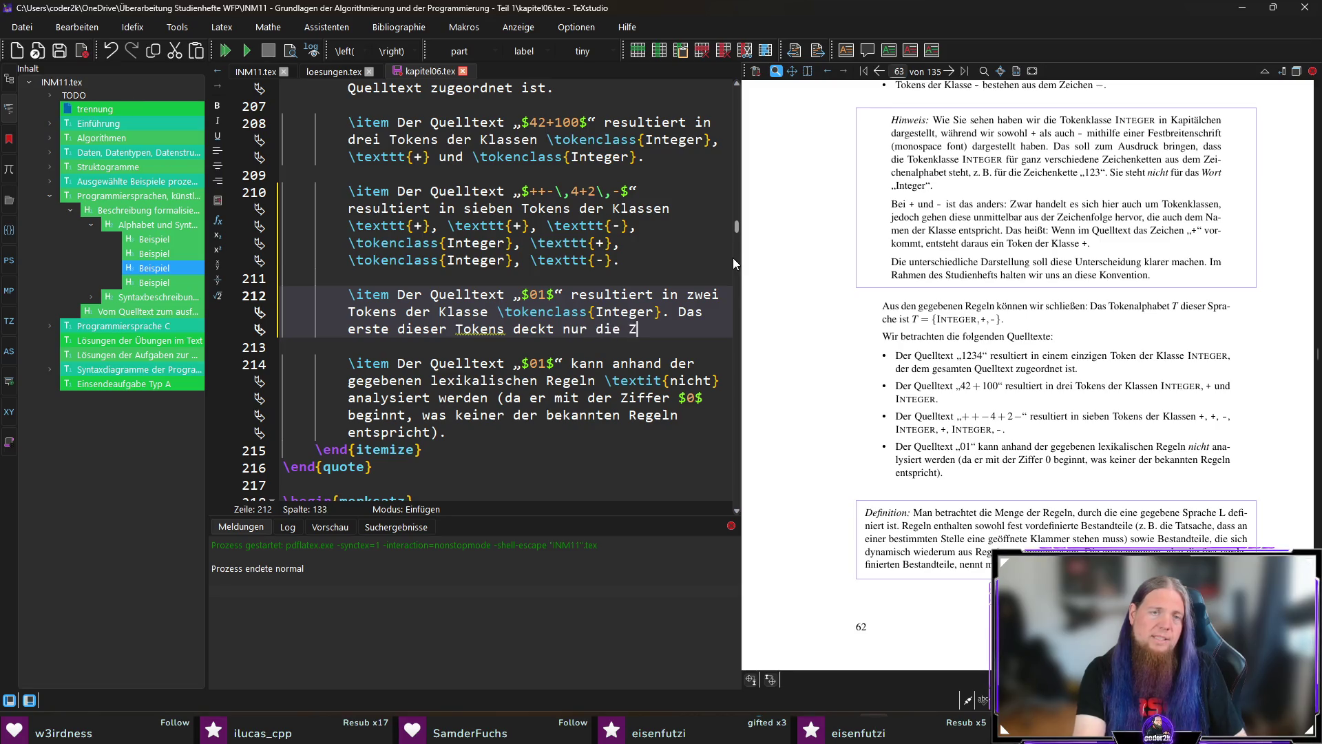
text(iffer $0$ ab,)
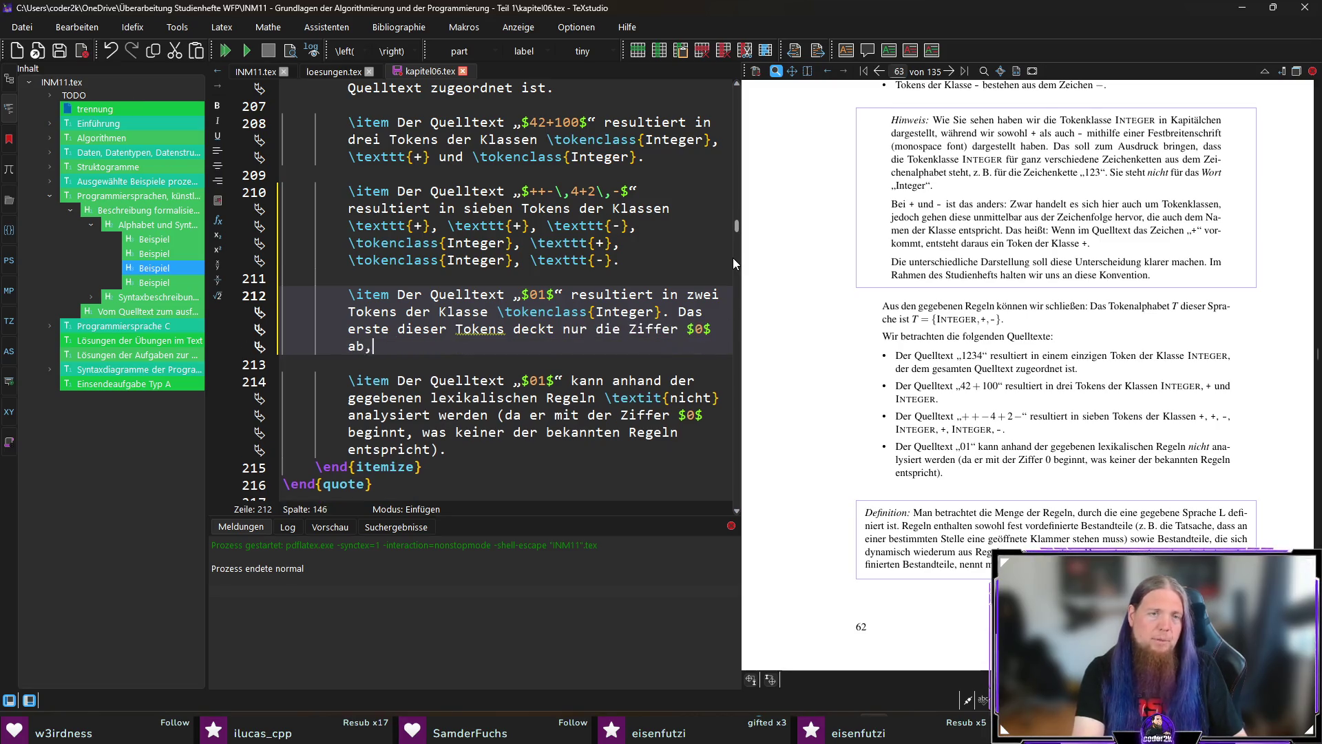
text( während das zweite d)
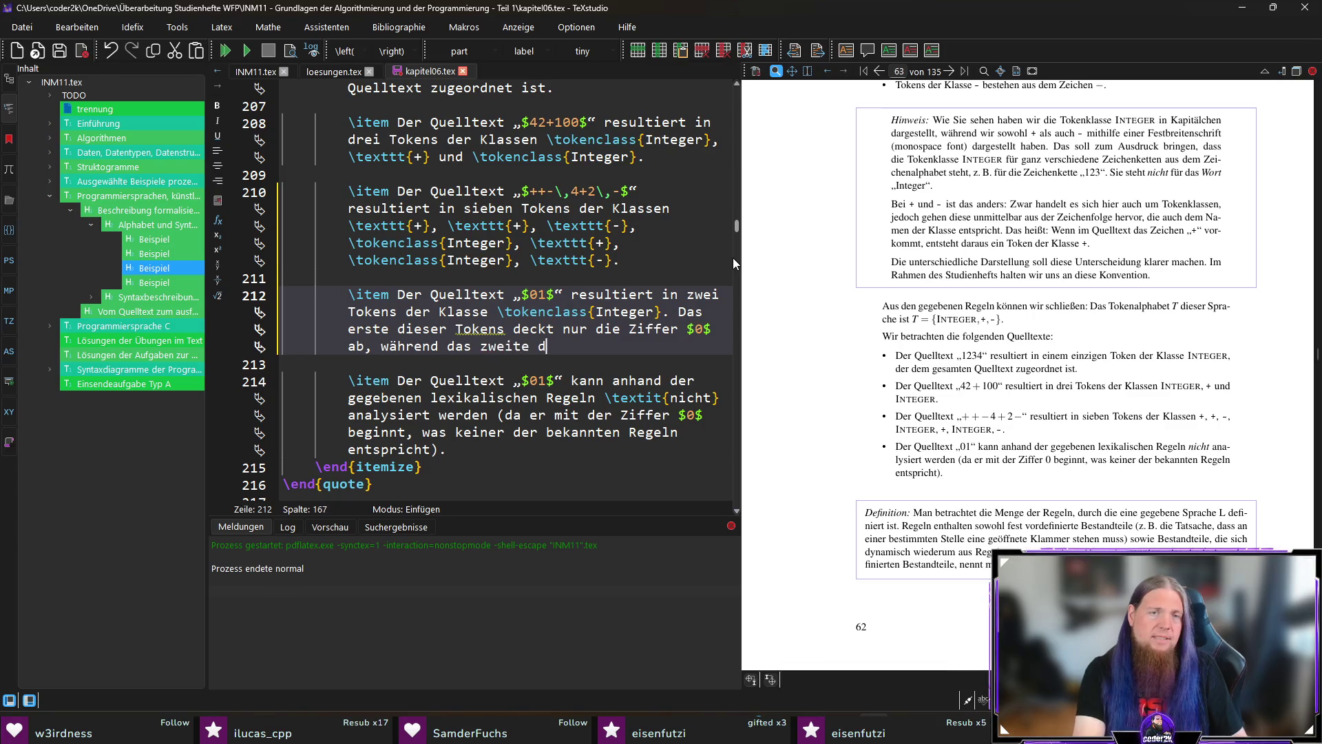
text(ie Ziffer $1$ abdeckt)
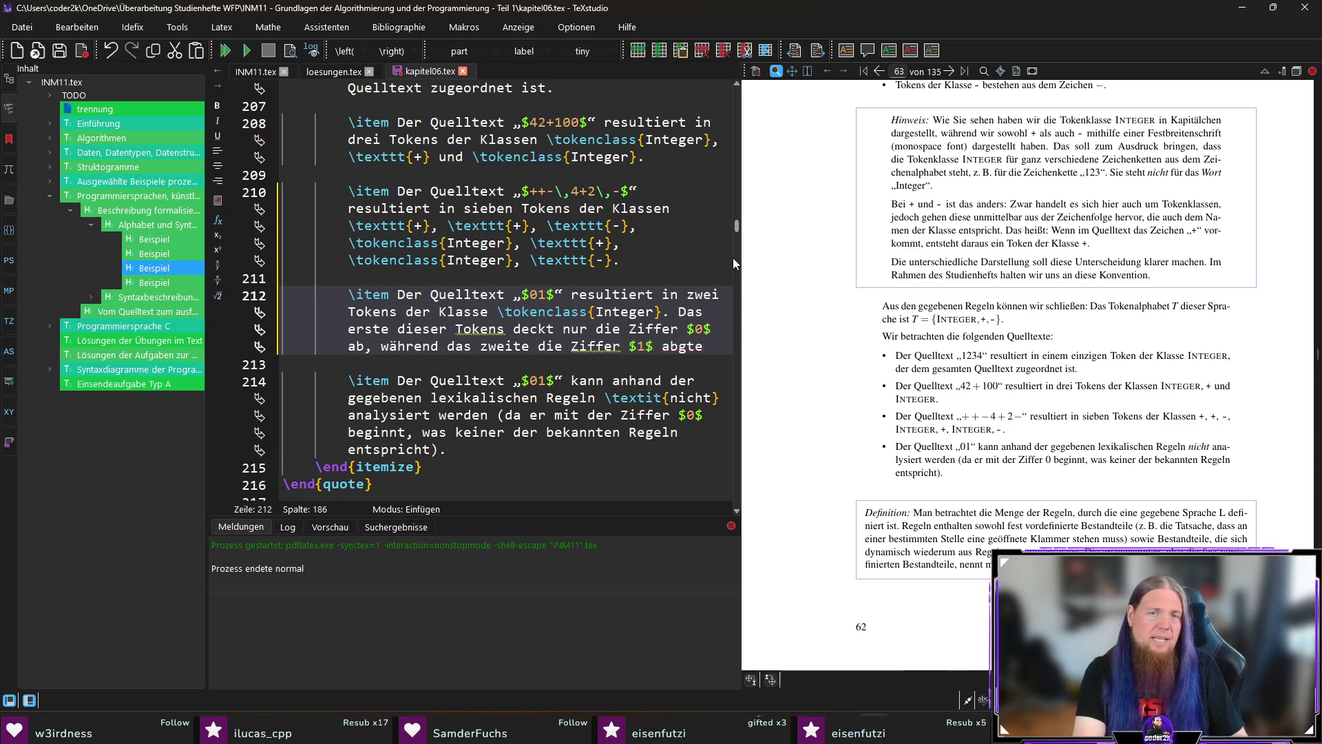
text(. Das istdie einzige Mögli)
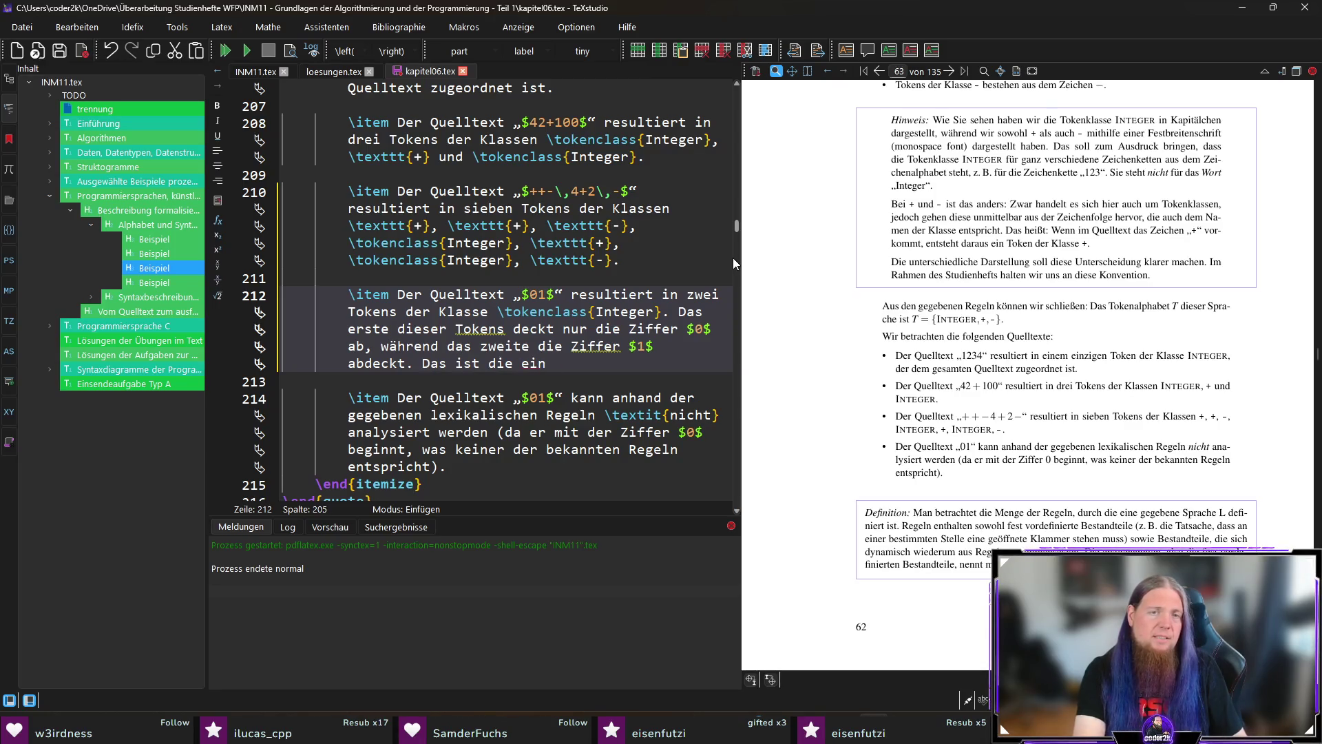
text(chkeit,)
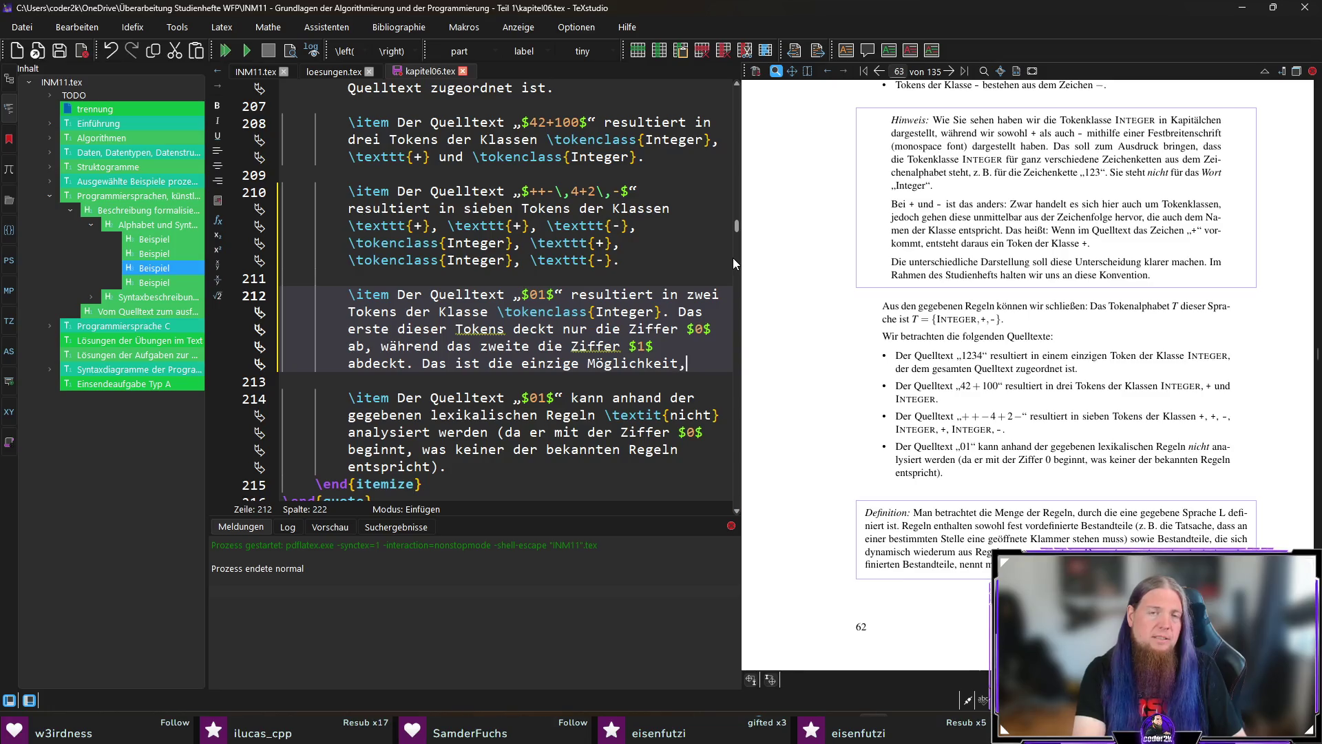
text( diesenlltex)
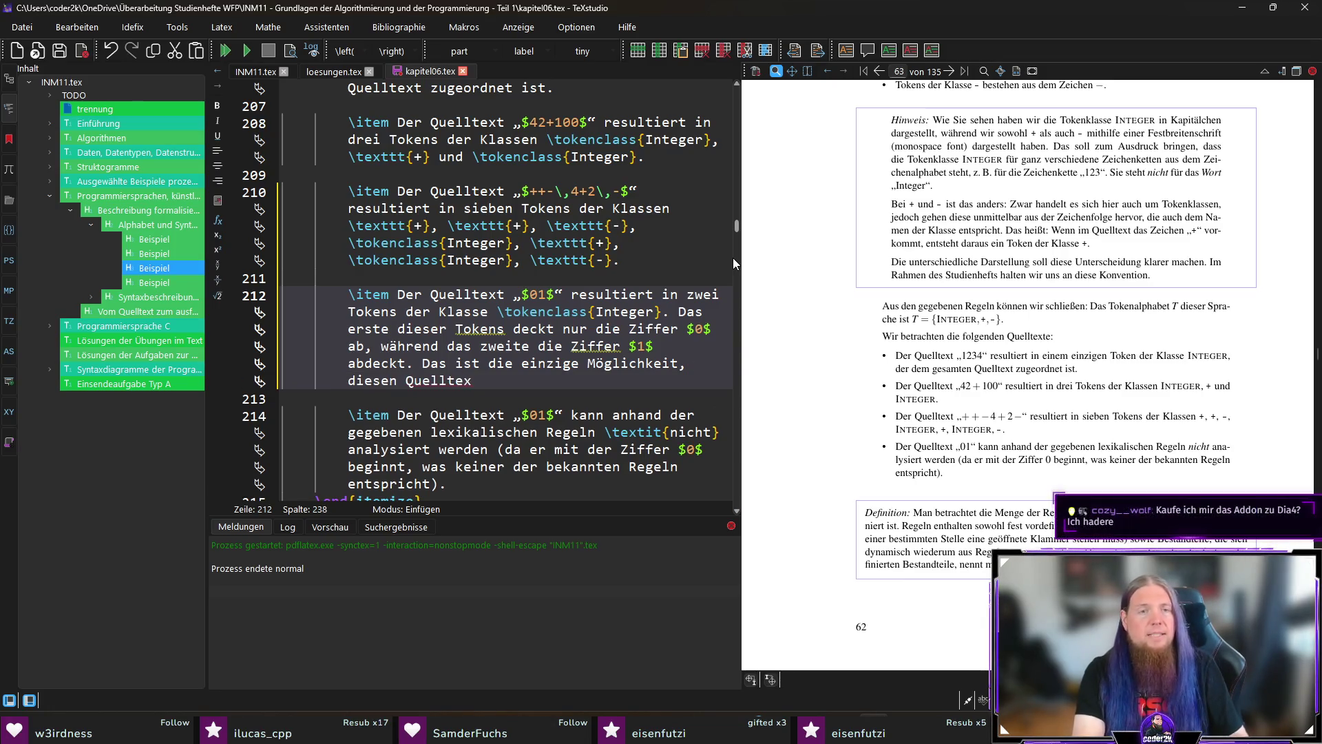
text(t zu analysieren.)
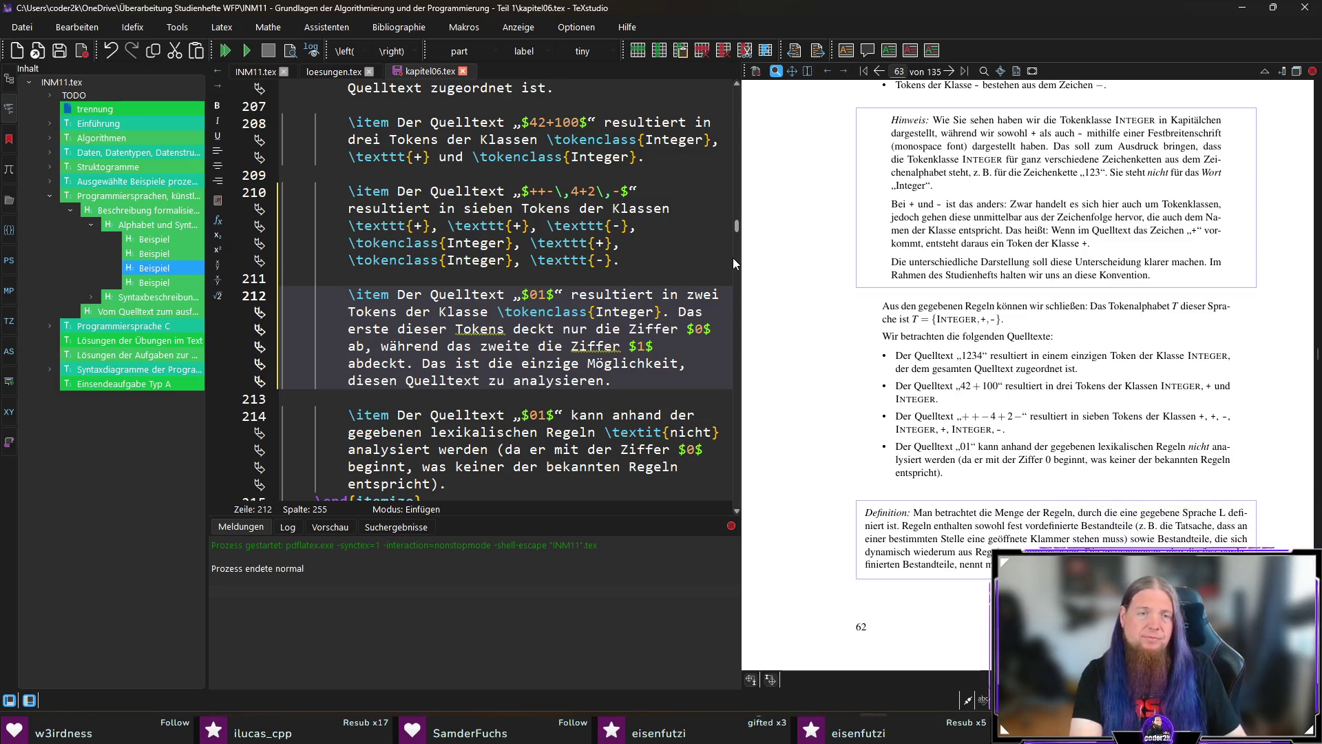
Extend the sentence with 'da $01$ \textit{keinen} gültigen Token darstellt.'
key(BackSpace)
text(, da )
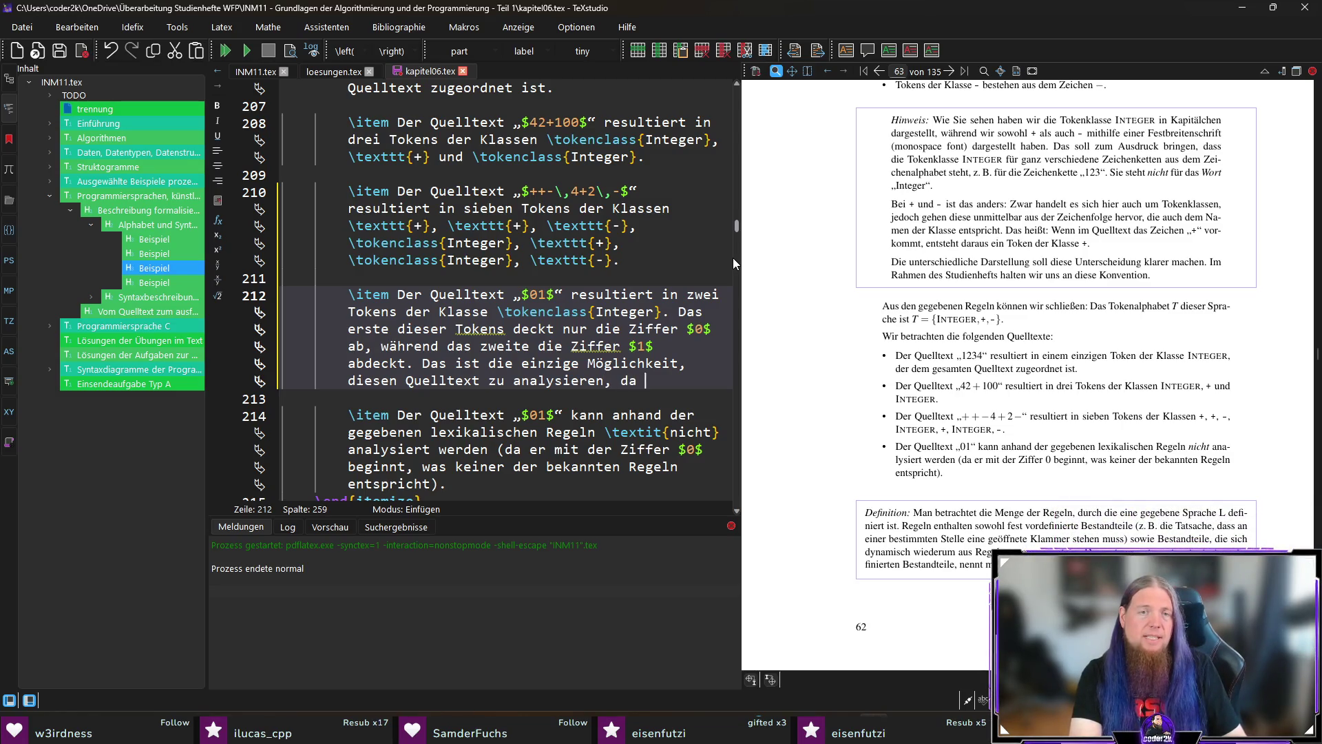
text($01$)
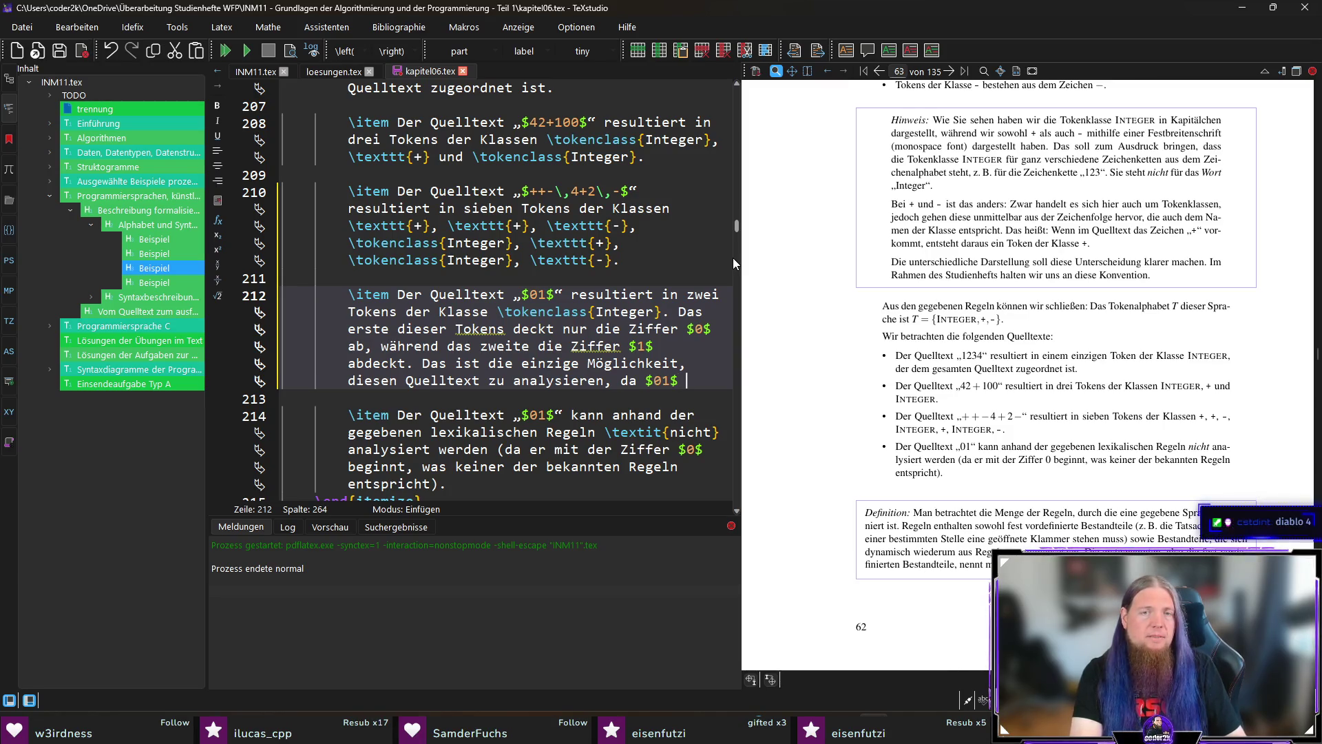
text(	extit{kein)
text( gülitger)
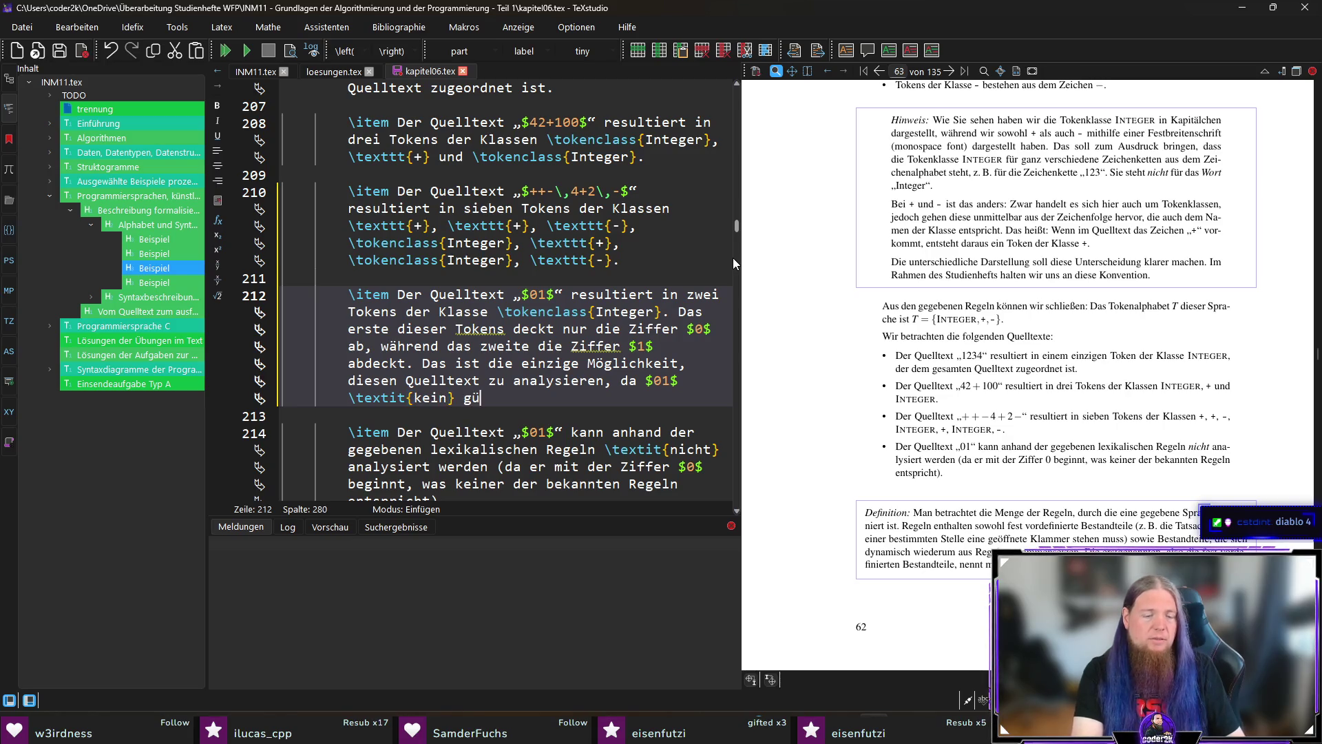
key(BackSpace)
key(BackSpace)
key(BackSpace)
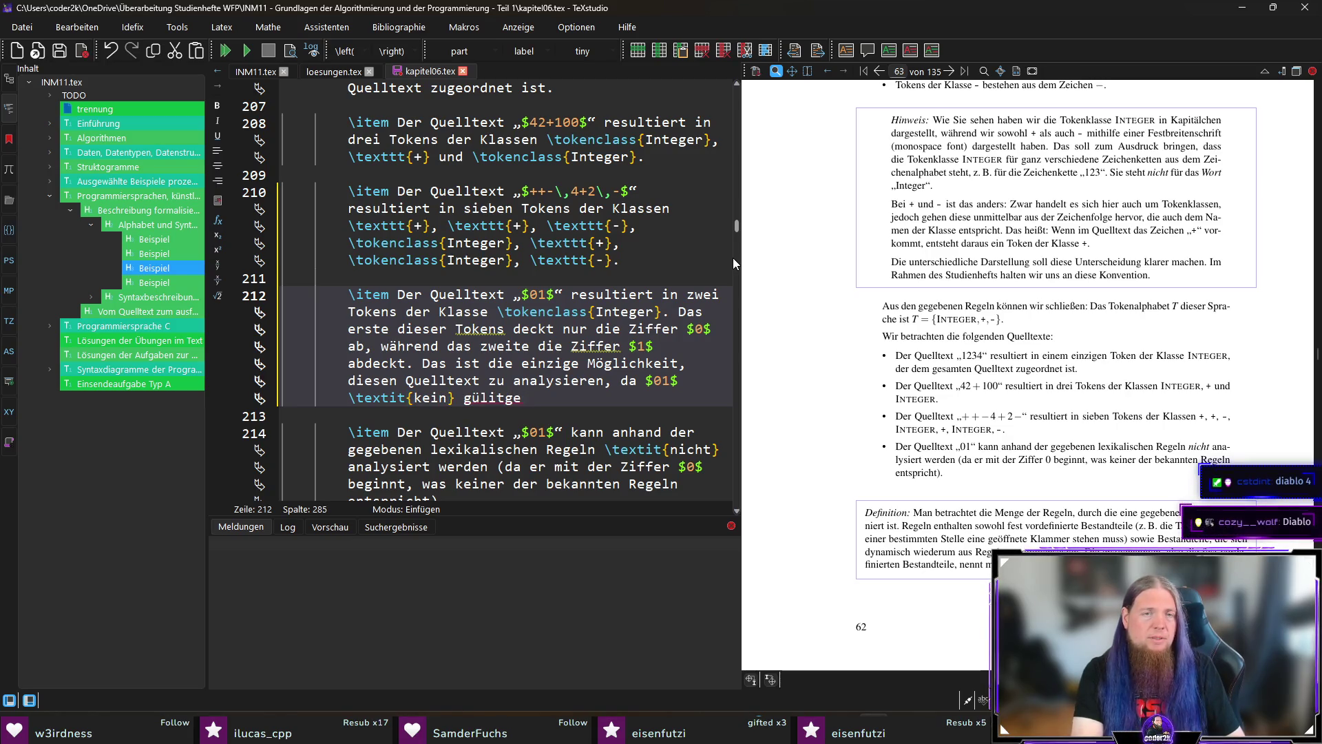
text(kein)
key(BackSpace)
key(BackSpace)
key(BackSpace)
text(en} gültigen Token darstellt.)
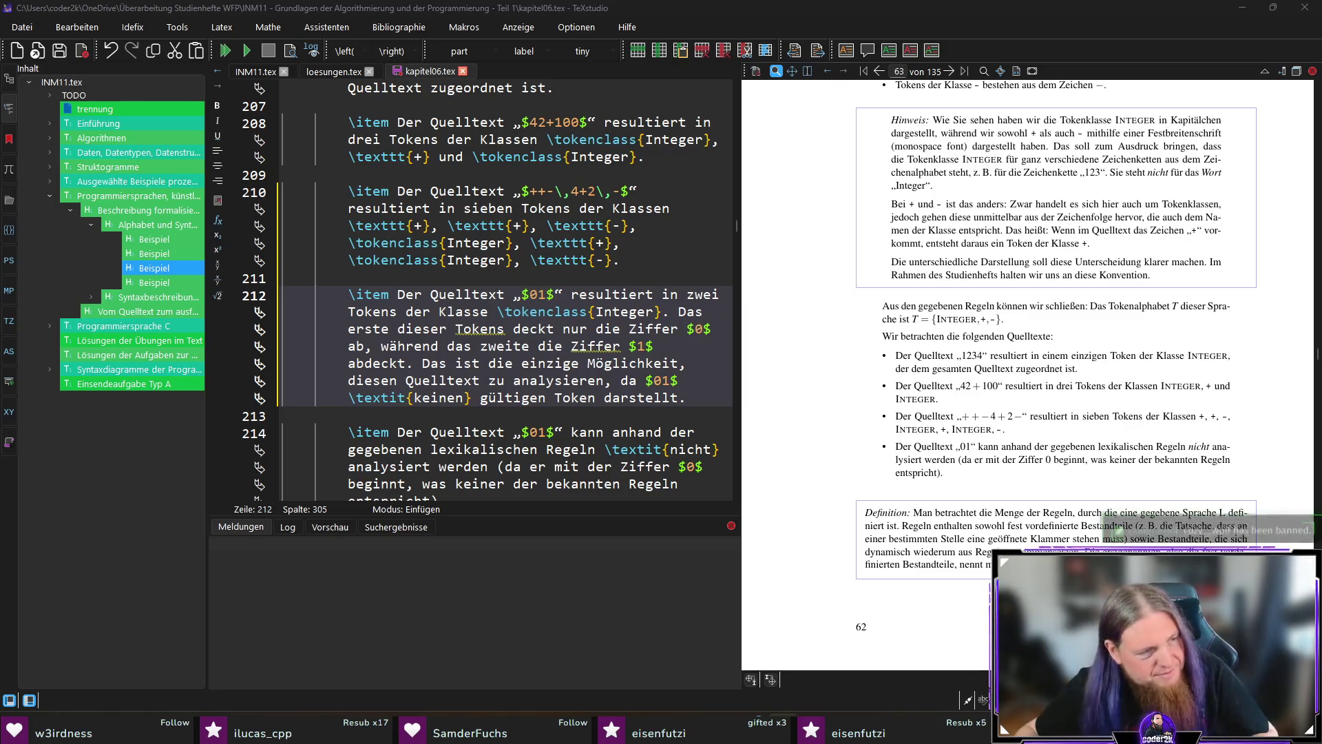
scroll(678, 397, down, 2)
click(678, 398)
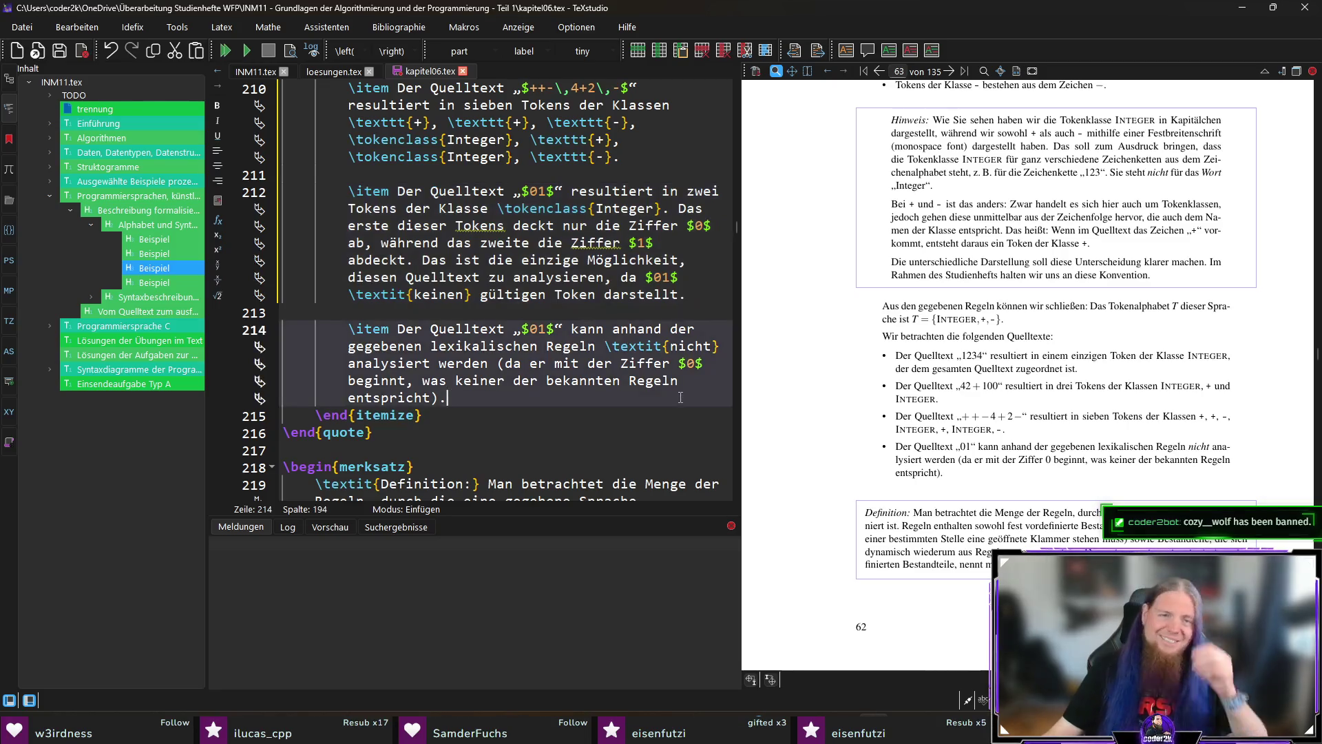
click(700, 295)
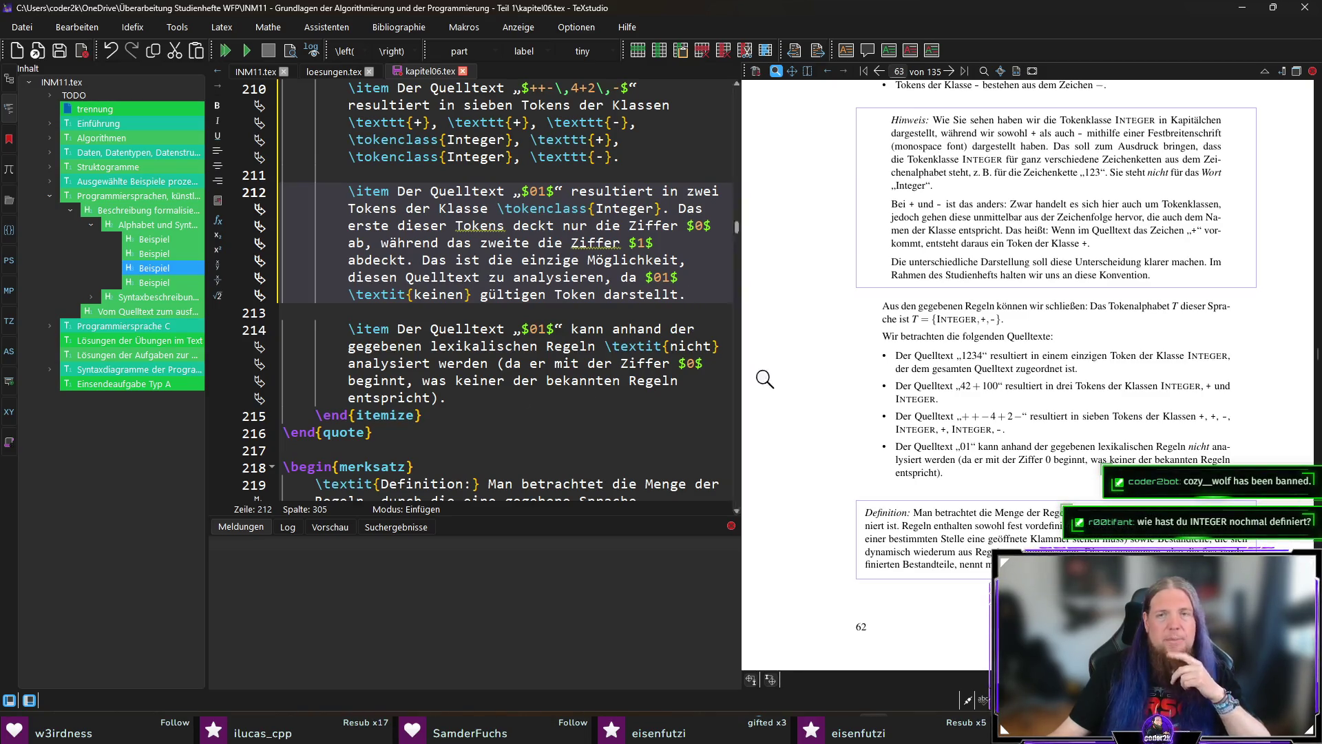
scroll(1106, 354, up, 3)
scroll(1034, 286, up, 3)
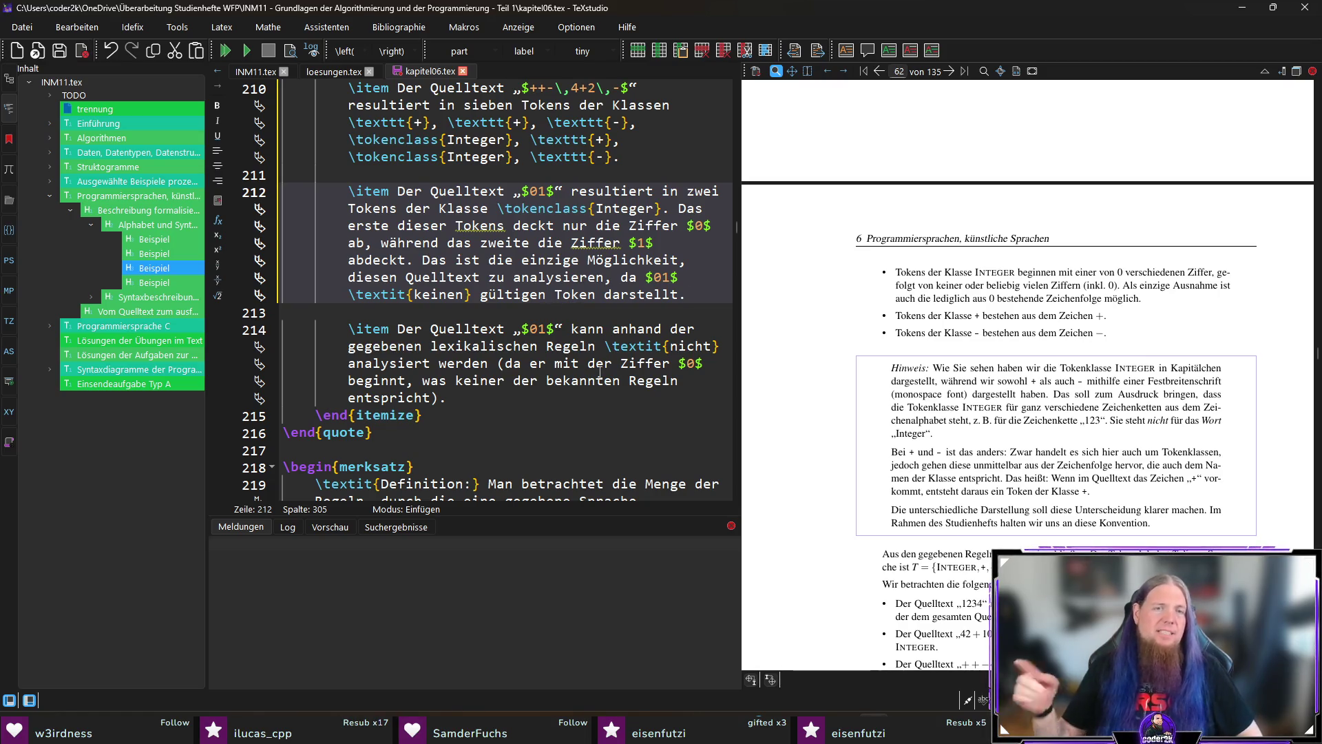
double_click(549, 330)
Select and delete the redundant item stating $01$ cannot be analysed lexically
click(500, 411)
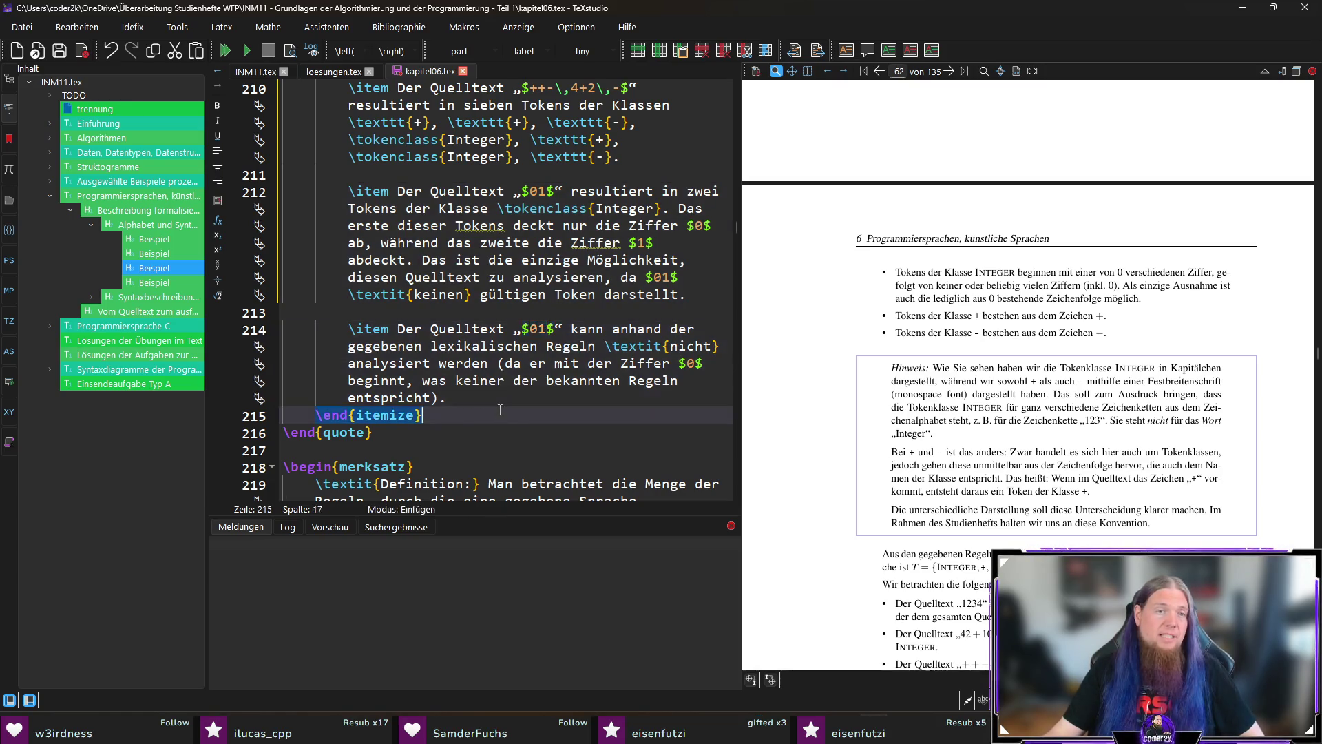
click(516, 398)
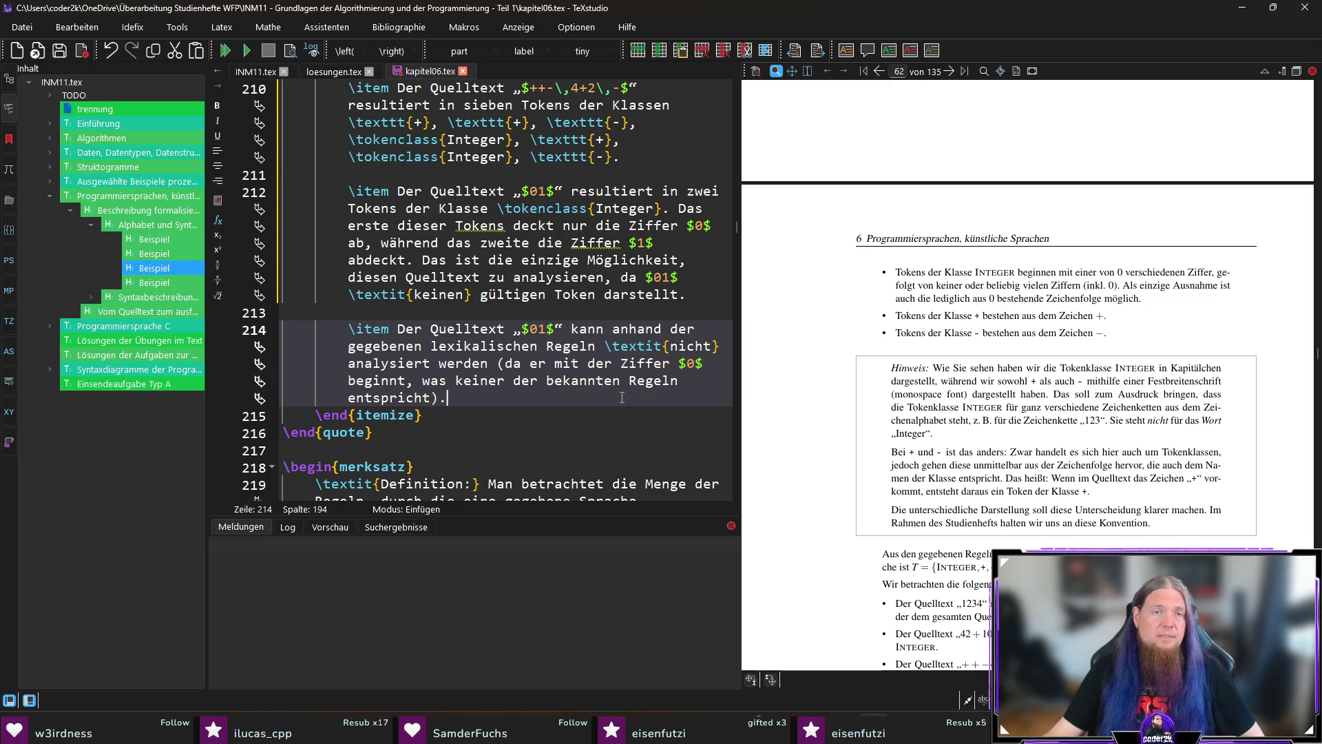
shift+click(692, 296)
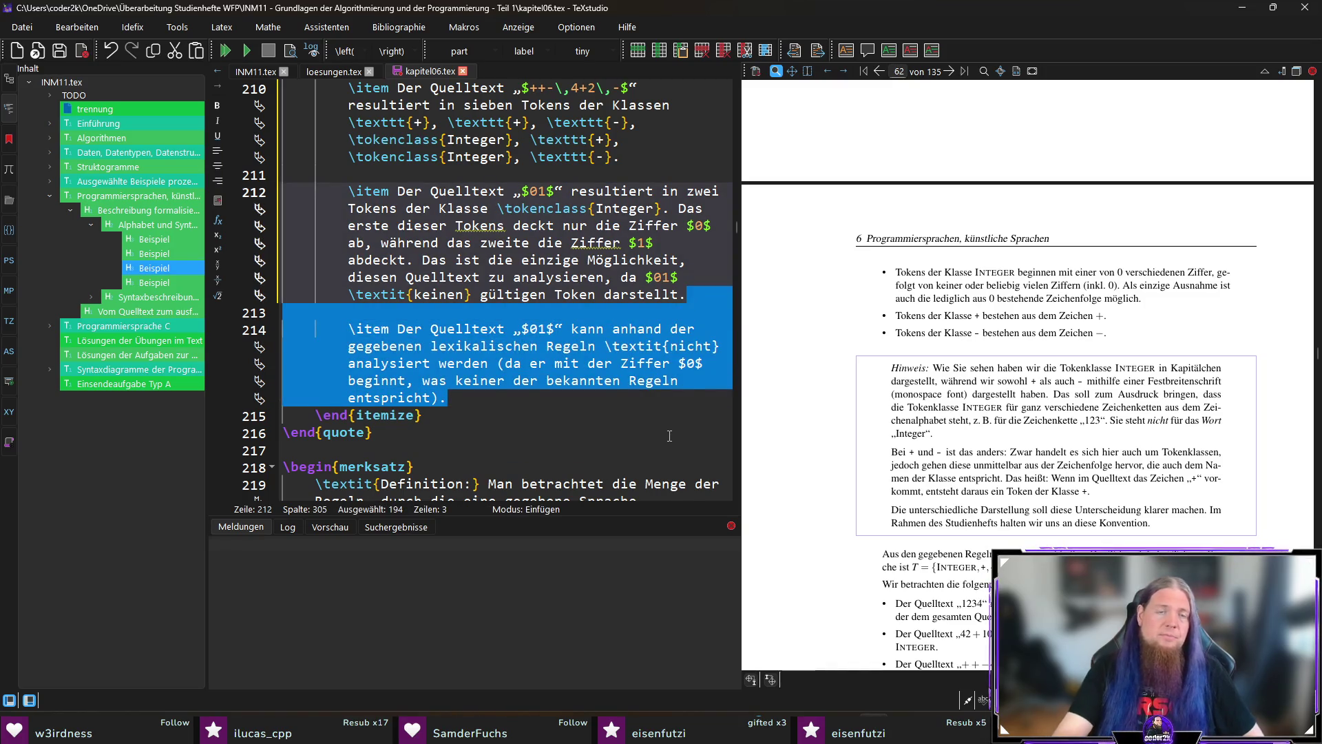
key(Delete)
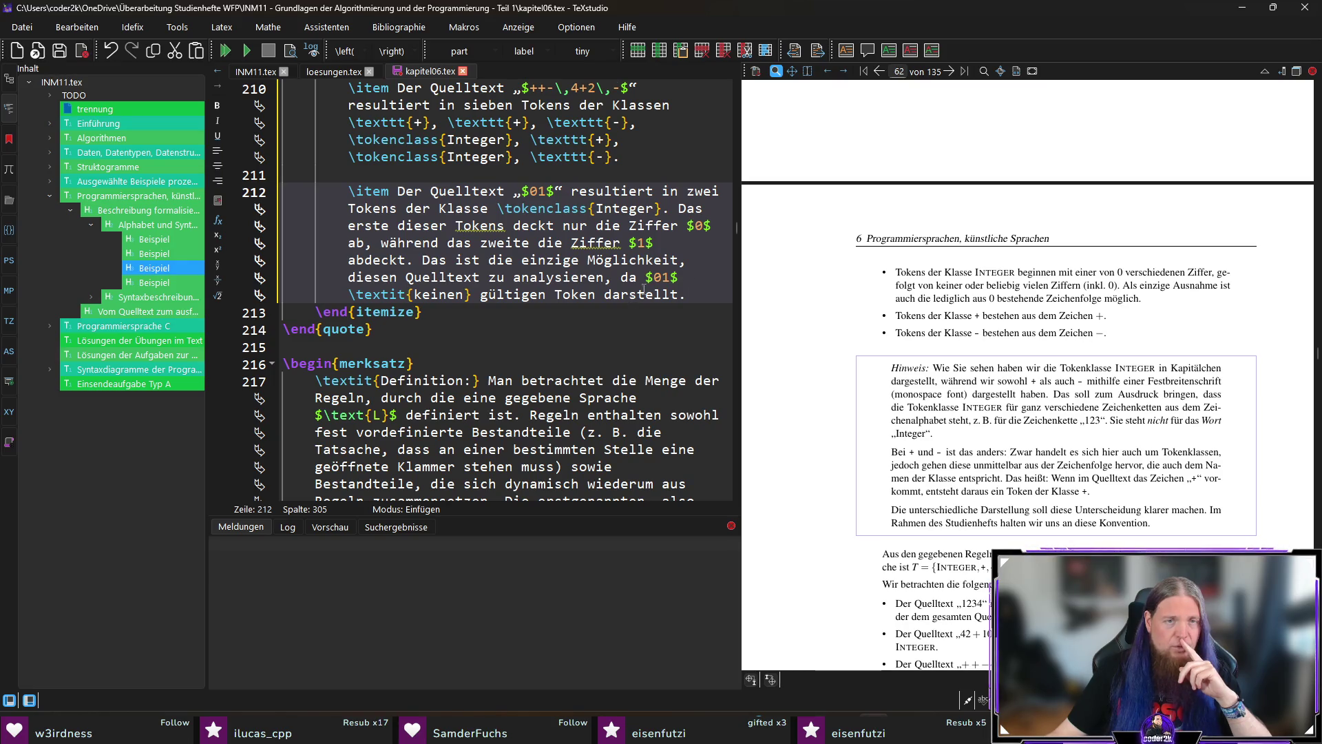
Wrap $01$ in German quotes „…“ on line 212 and save kapitel06.tex
text(„)
key(Right)
key(Right)
key(Right)
text(“)
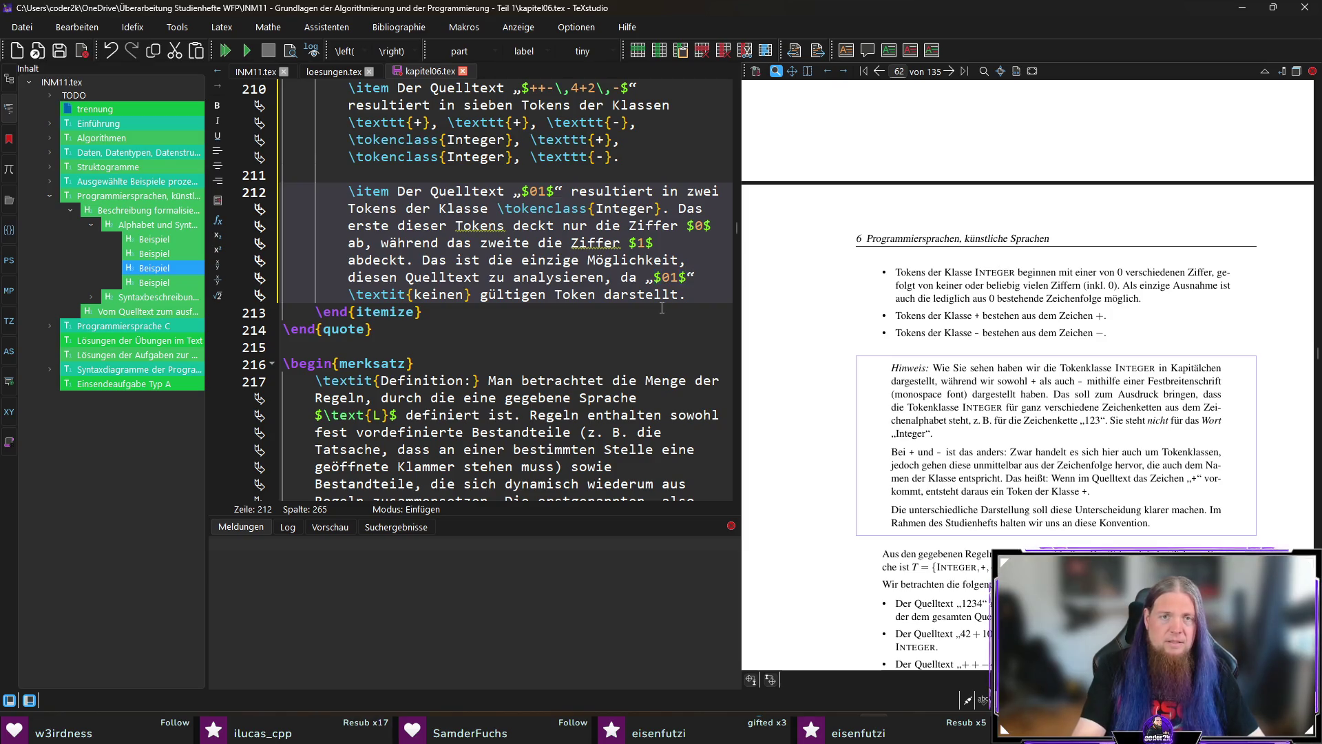
key(ctrl+s)
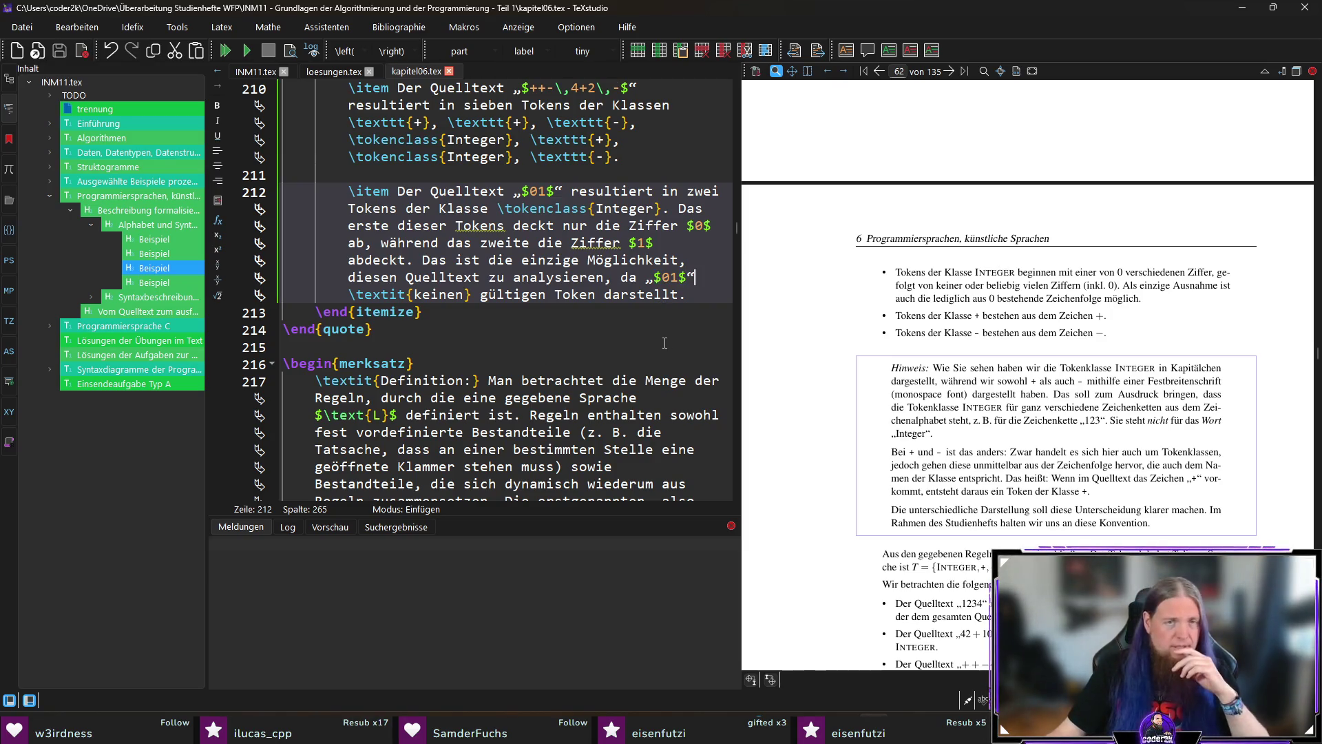
click(706, 295)
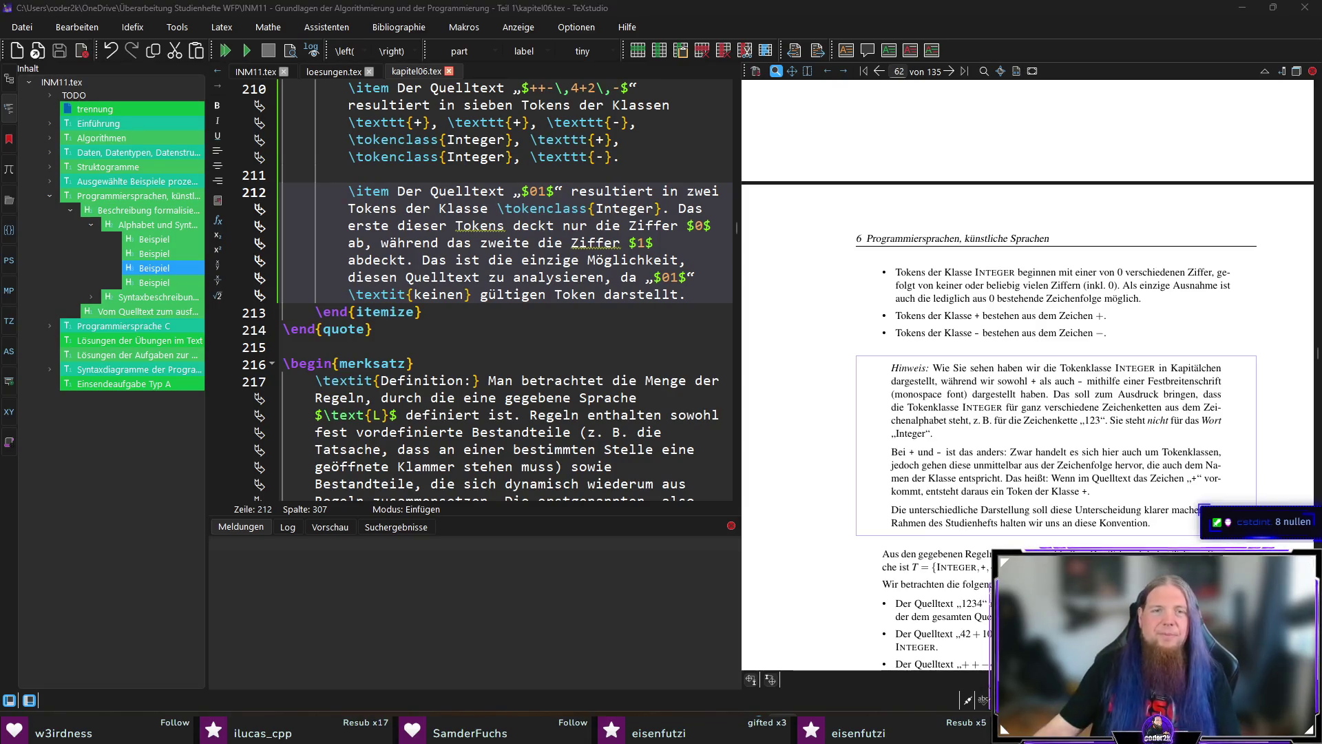
Rebuild with F5 and scroll the preview to the quoted „01“ bullet on page 62
click(434, 318)
scroll(1046, 432, down, 3)
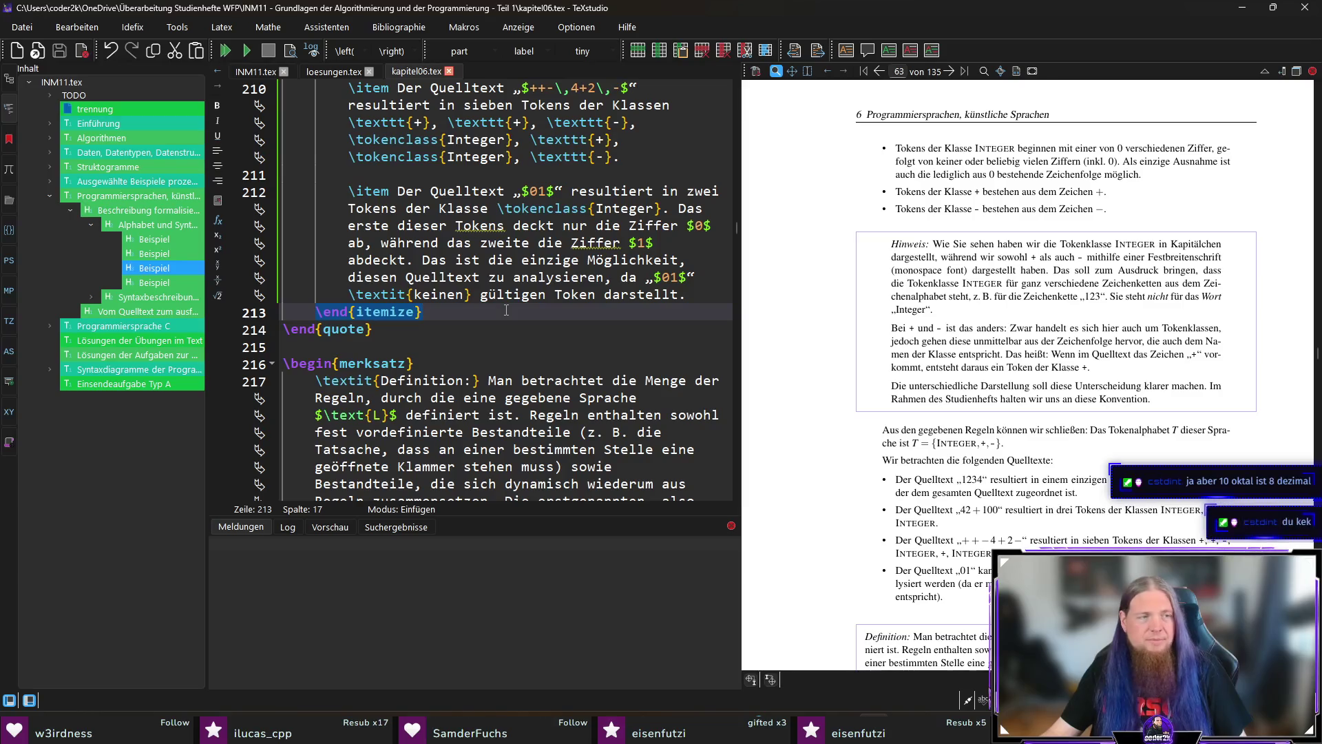
key(F5)
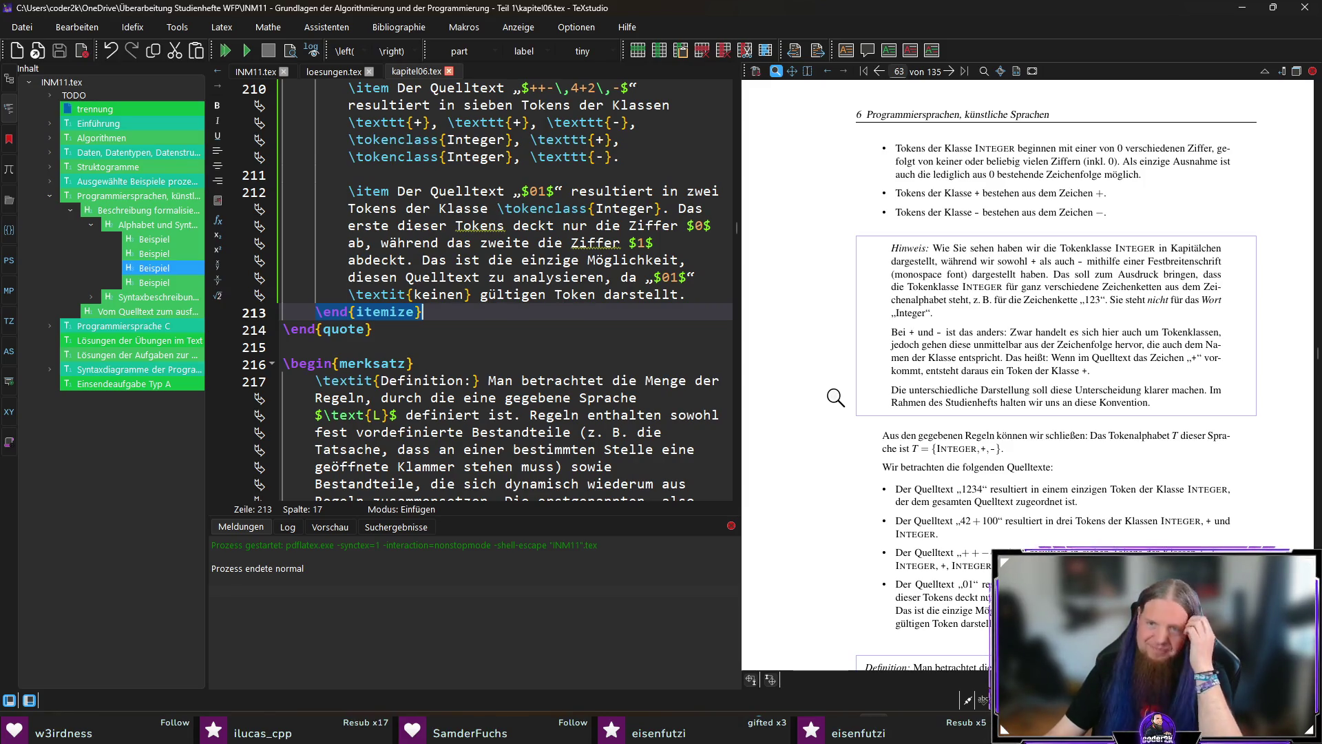
scroll(843, 413, down, 3)
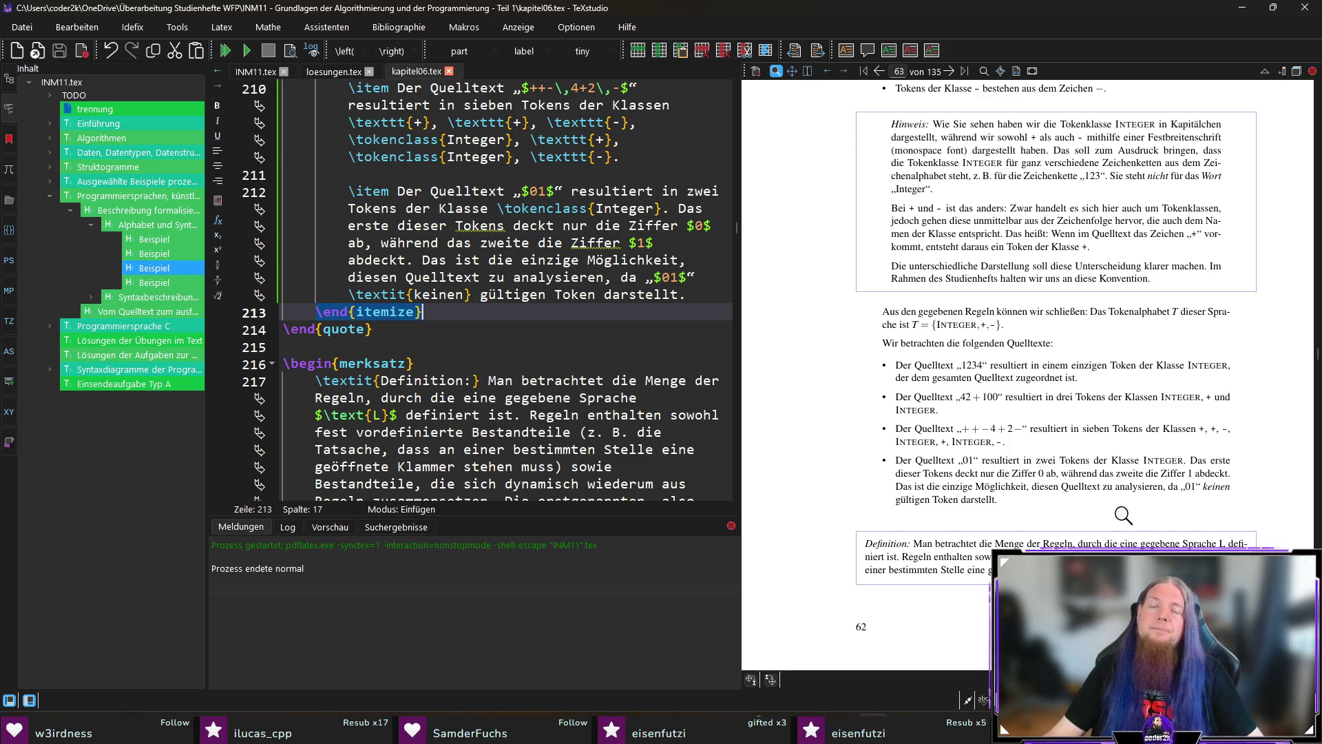
scroll(1140, 520, down, 2)
Scroll through the compiled Beispiel pages and magnify the preview text
scroll(1123, 482, down, 2)
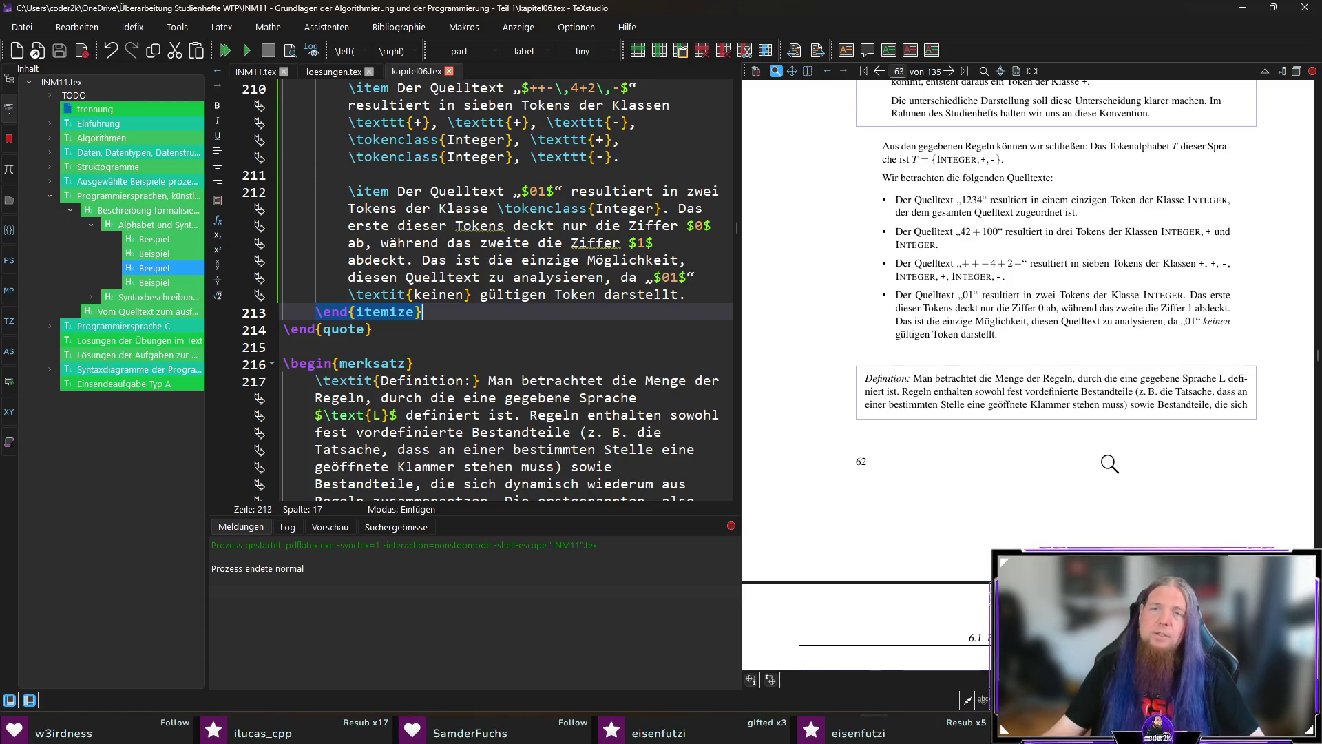
scroll(1110, 464, down, 5)
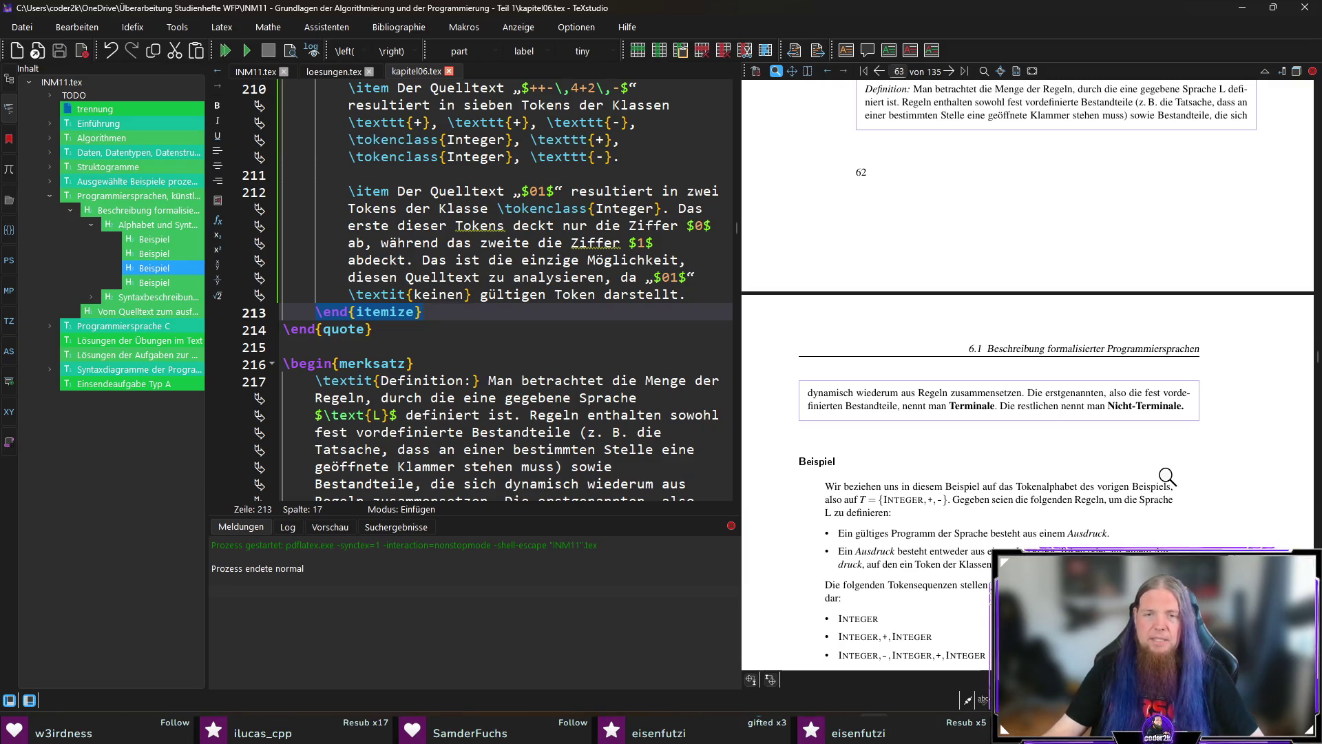
scroll(1169, 476, down, 2)
scroll(1202, 462, down, 3)
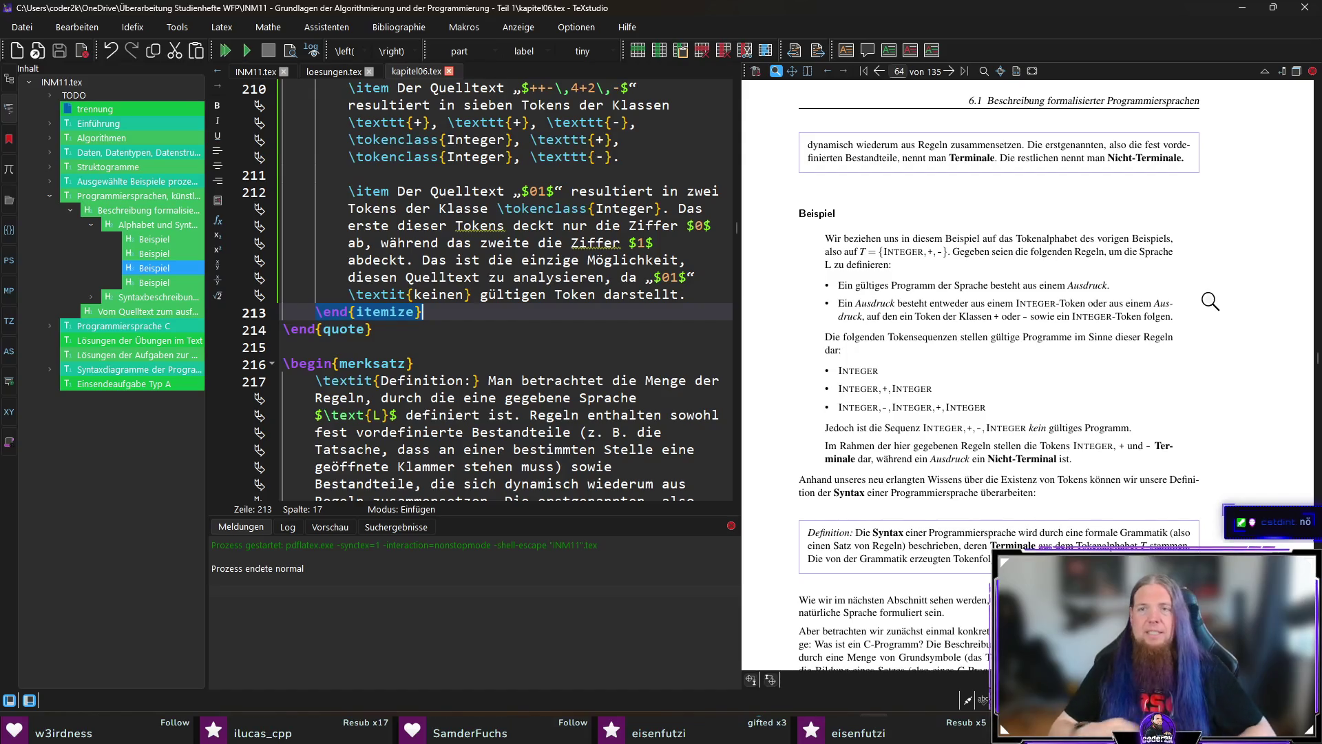
click(1113, 243)
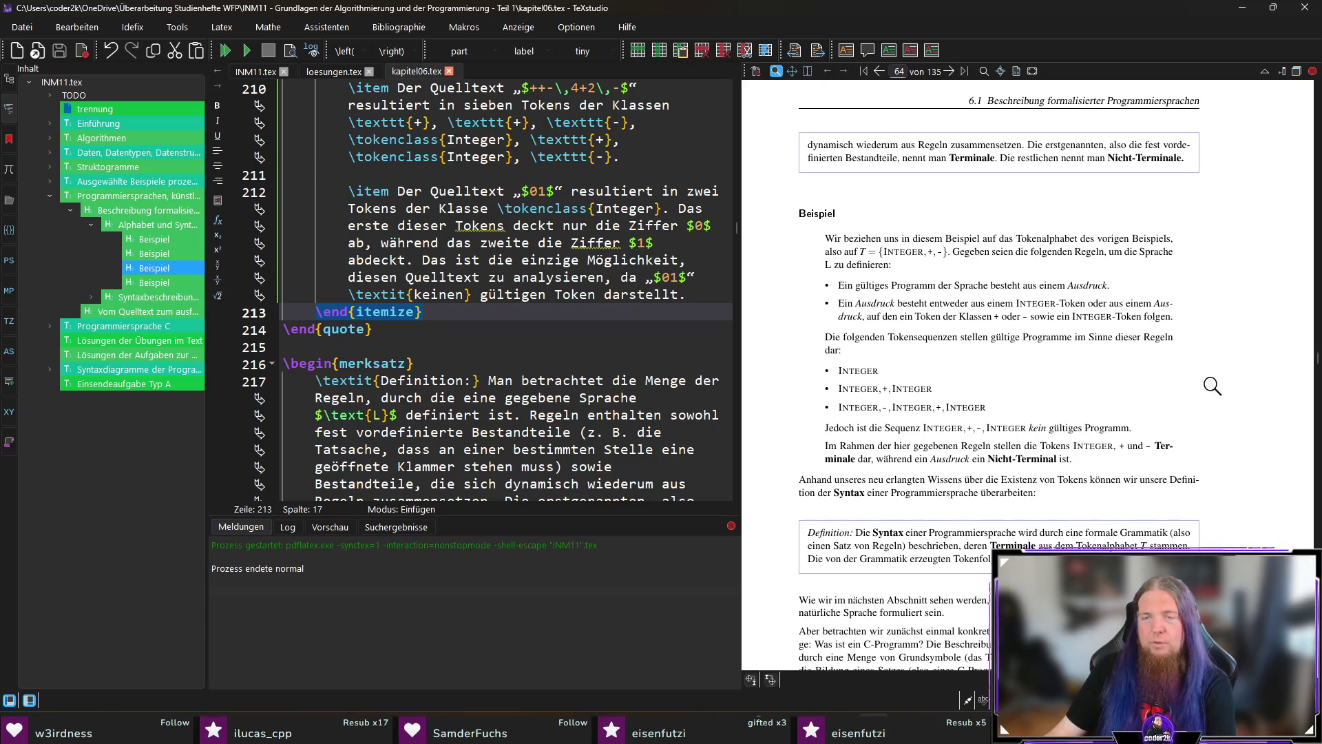
Scroll past the Syntax definition box and jump to the 'Wie wir im nächsten Abschnitt' source at line 252
scroll(1169, 371, down, 1)
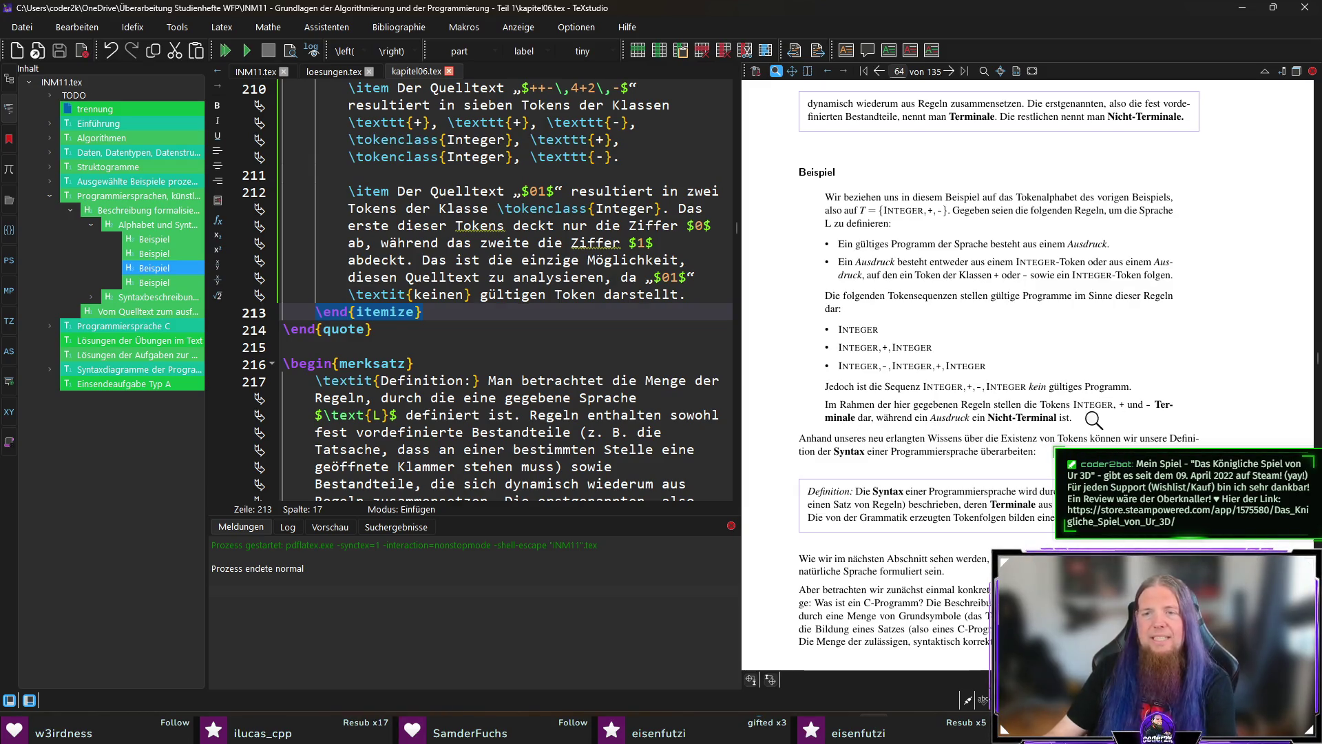
scroll(1112, 419, down, 1)
scroll(1113, 419, down, 1)
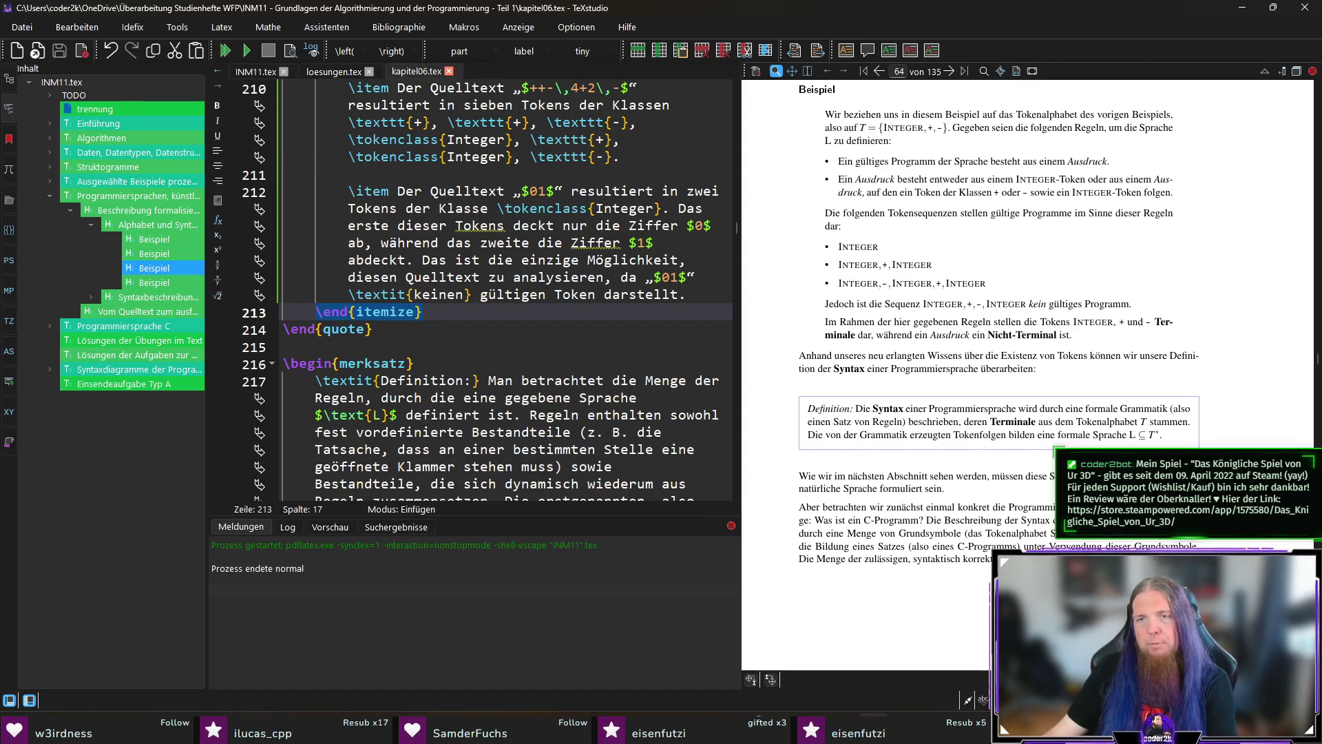
scroll(1229, 448, down, 1)
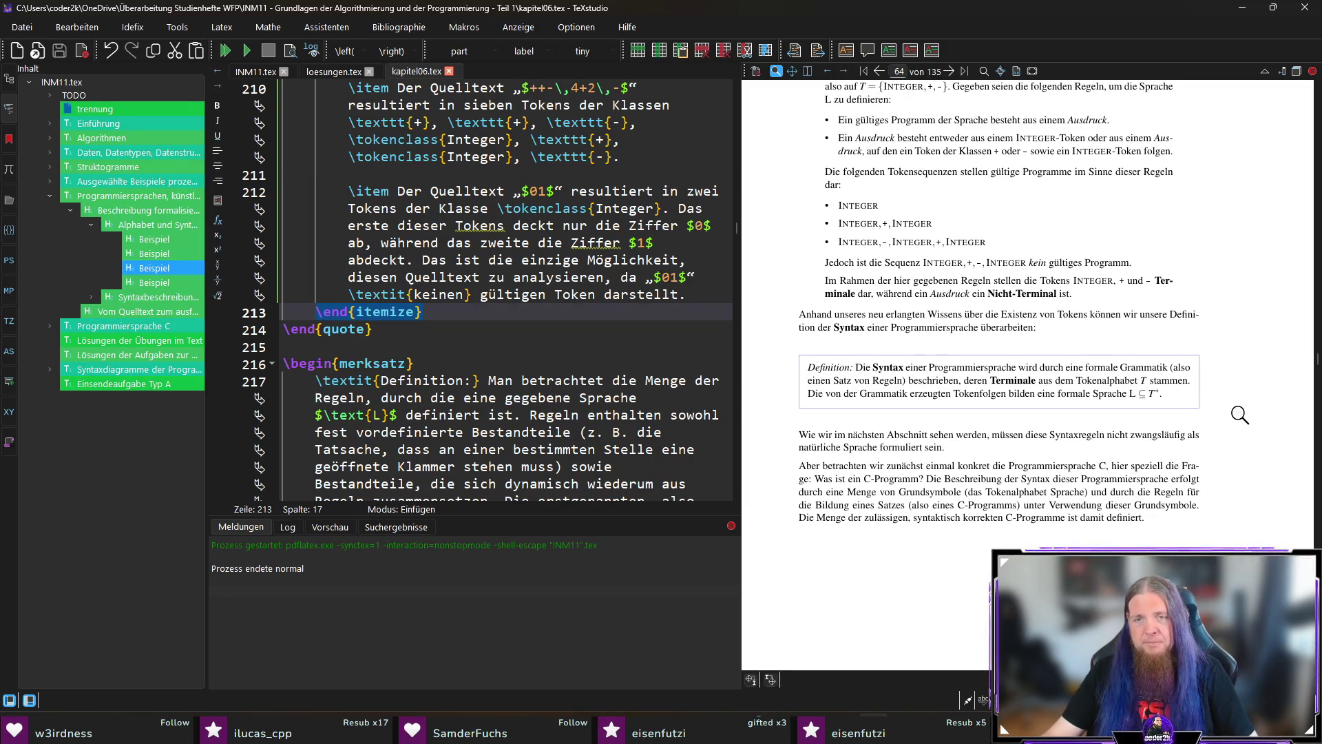
scroll(1240, 415, down, 2)
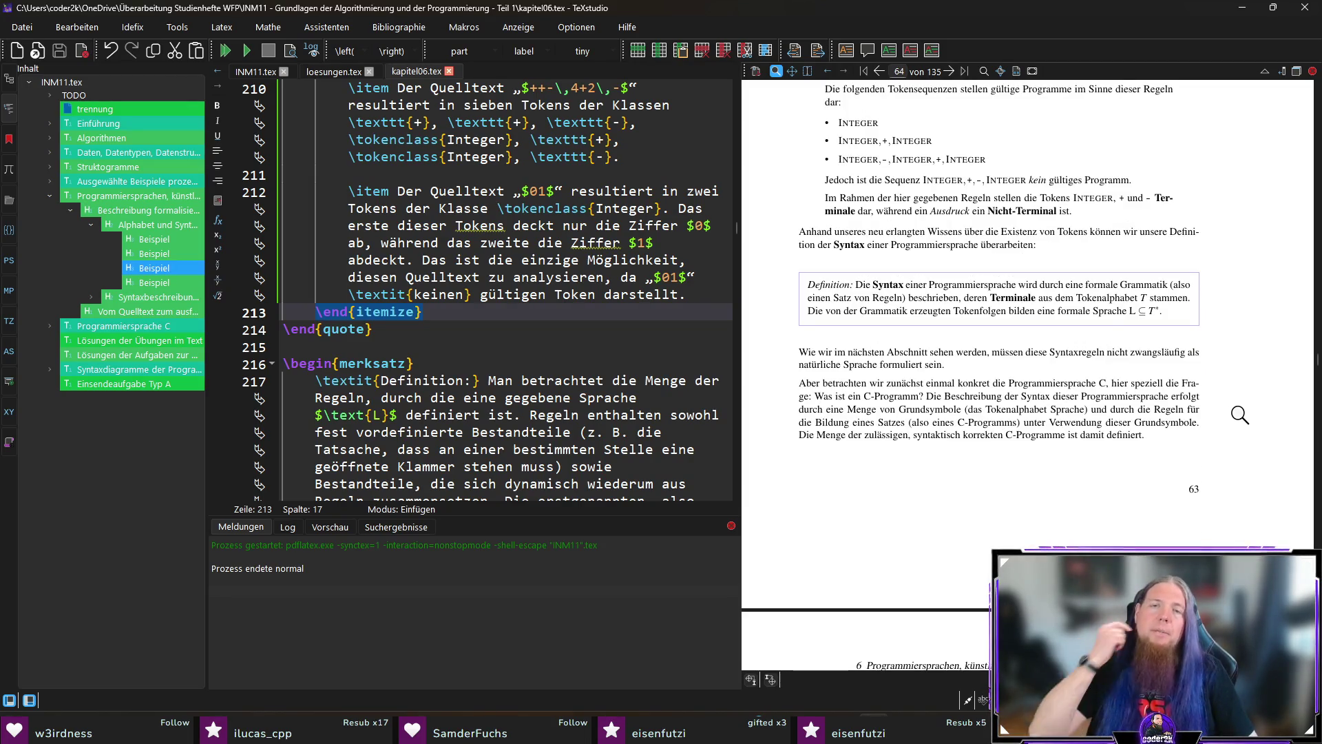
ctrl+click(971, 352)
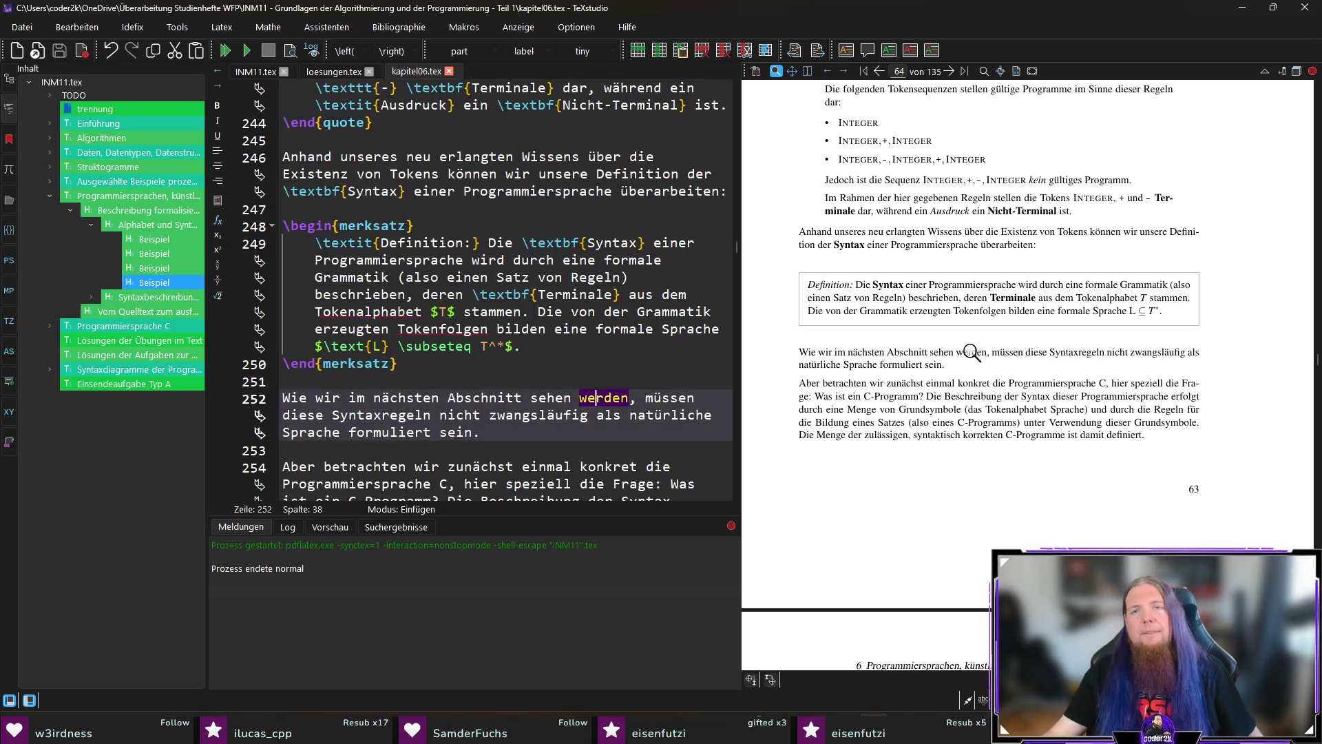
Change 'Grundsymbole' to 'Grundsymbolen' in the C-program paragraph on line 254
drag(637, 401, 631, 402)
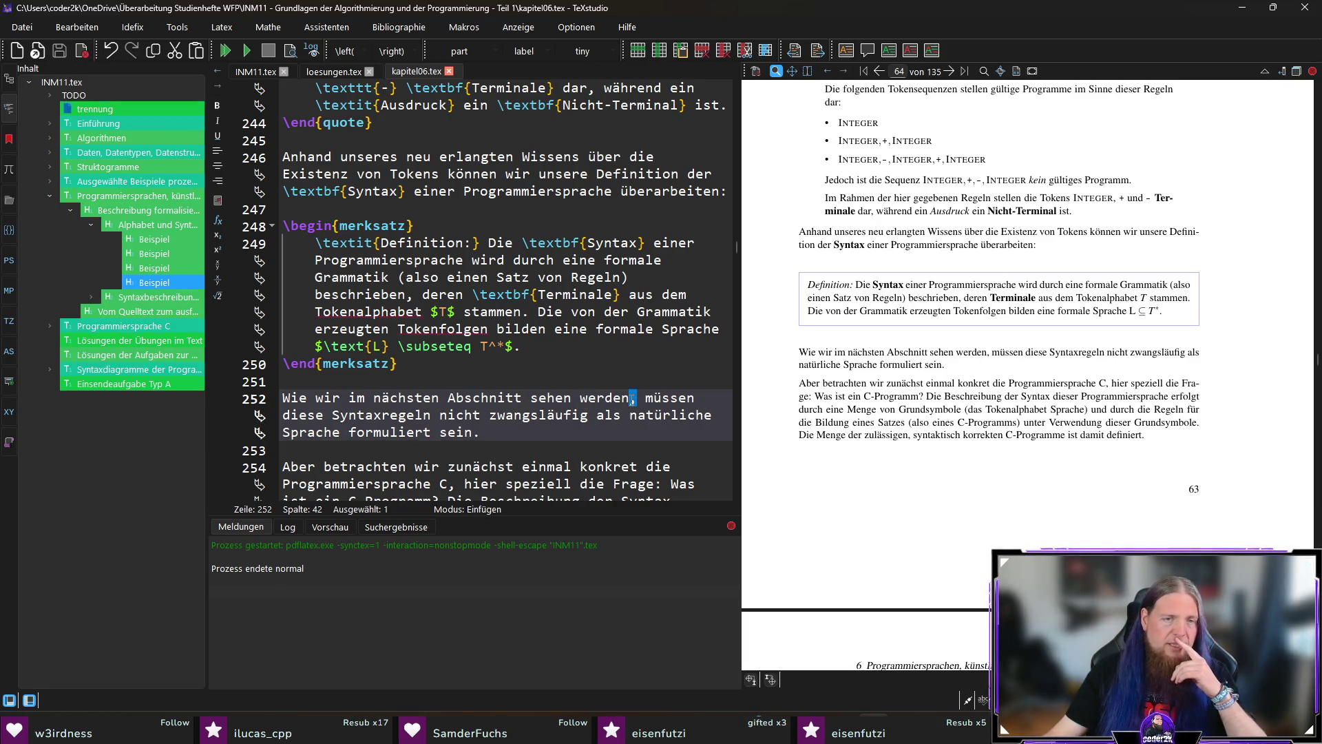
click(562, 434)
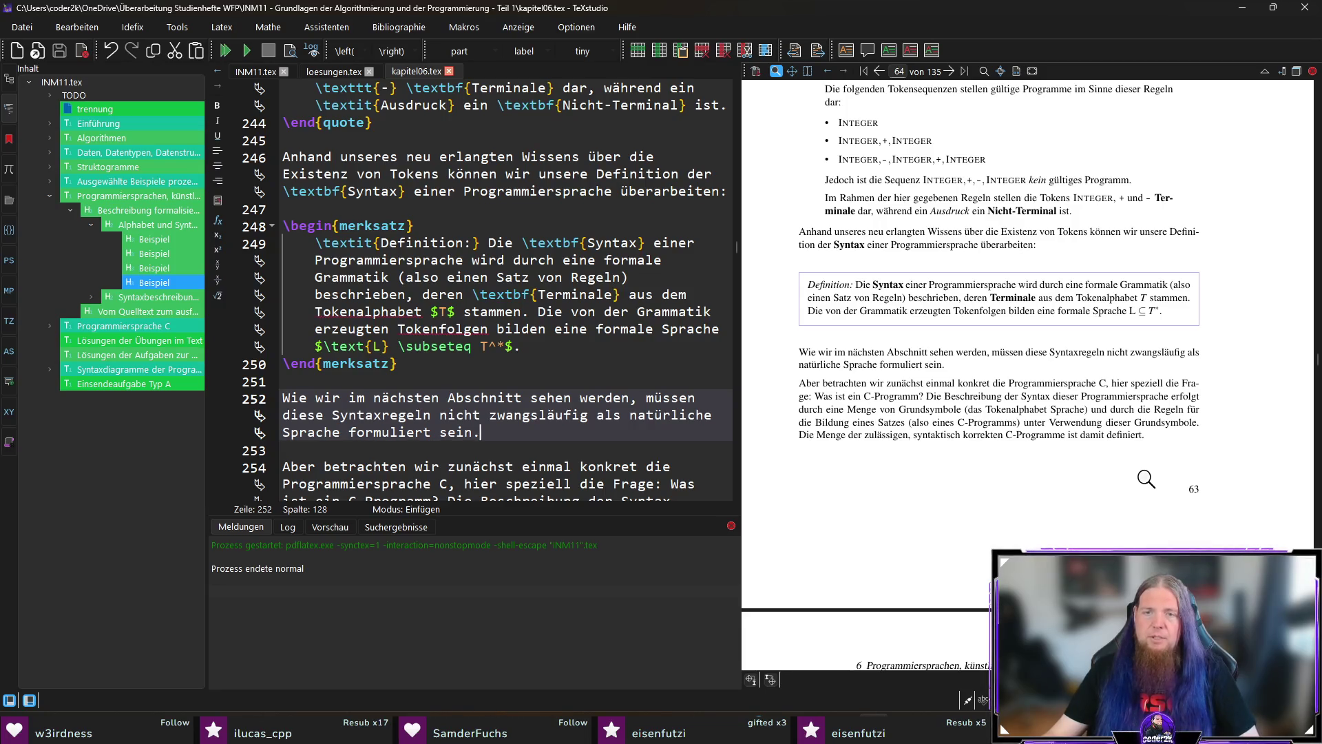
scroll(1146, 479, down, 1)
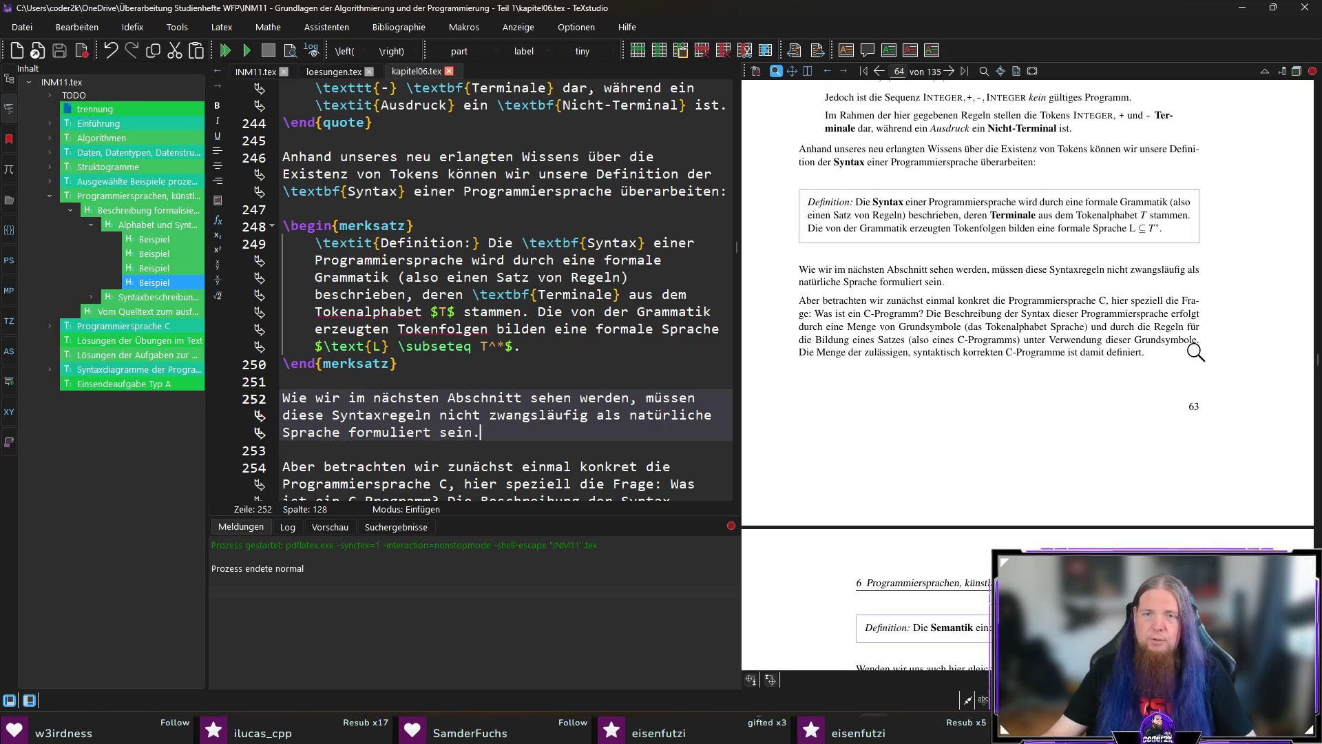
ctrl+click(945, 327)
click(415, 397)
text(n)
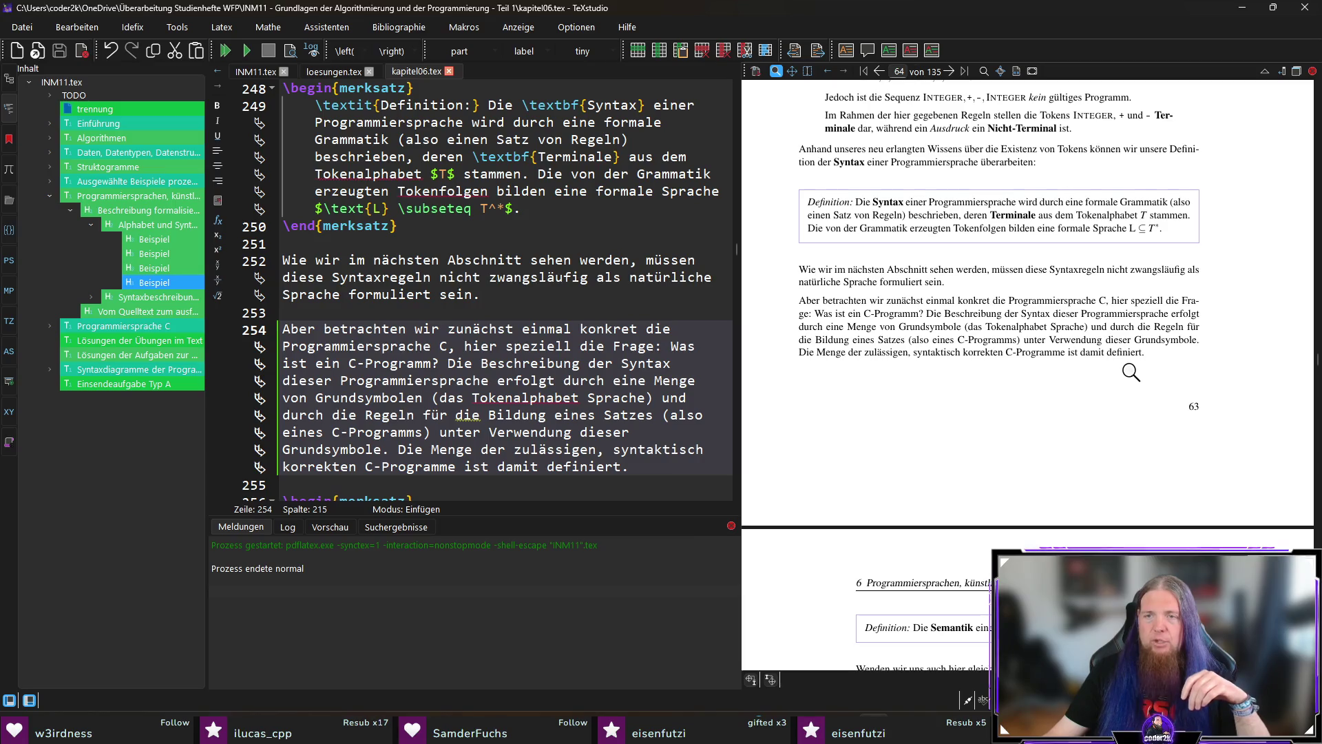
Insert 'der' after 'Tokenalphabet' so it reads 'Tokenalphabet der Sprache'
ctrl+click(1040, 330)
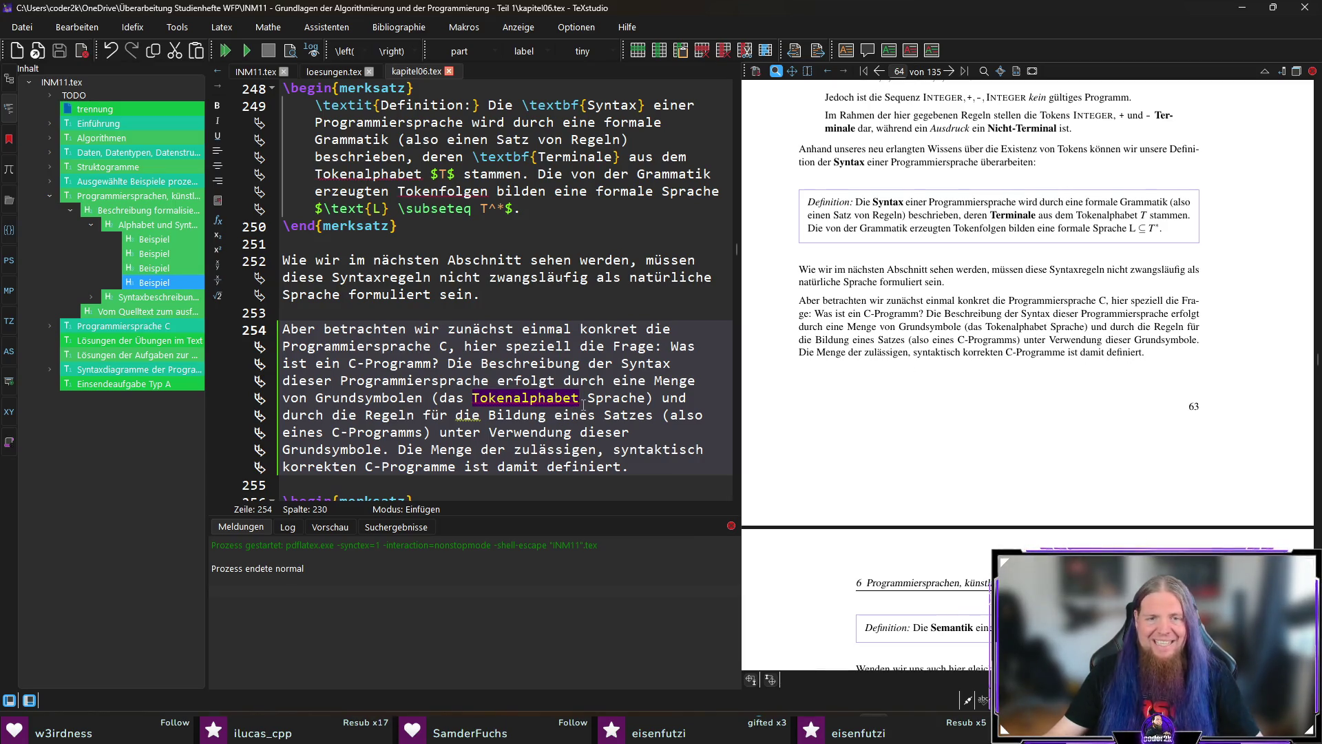
text(der)
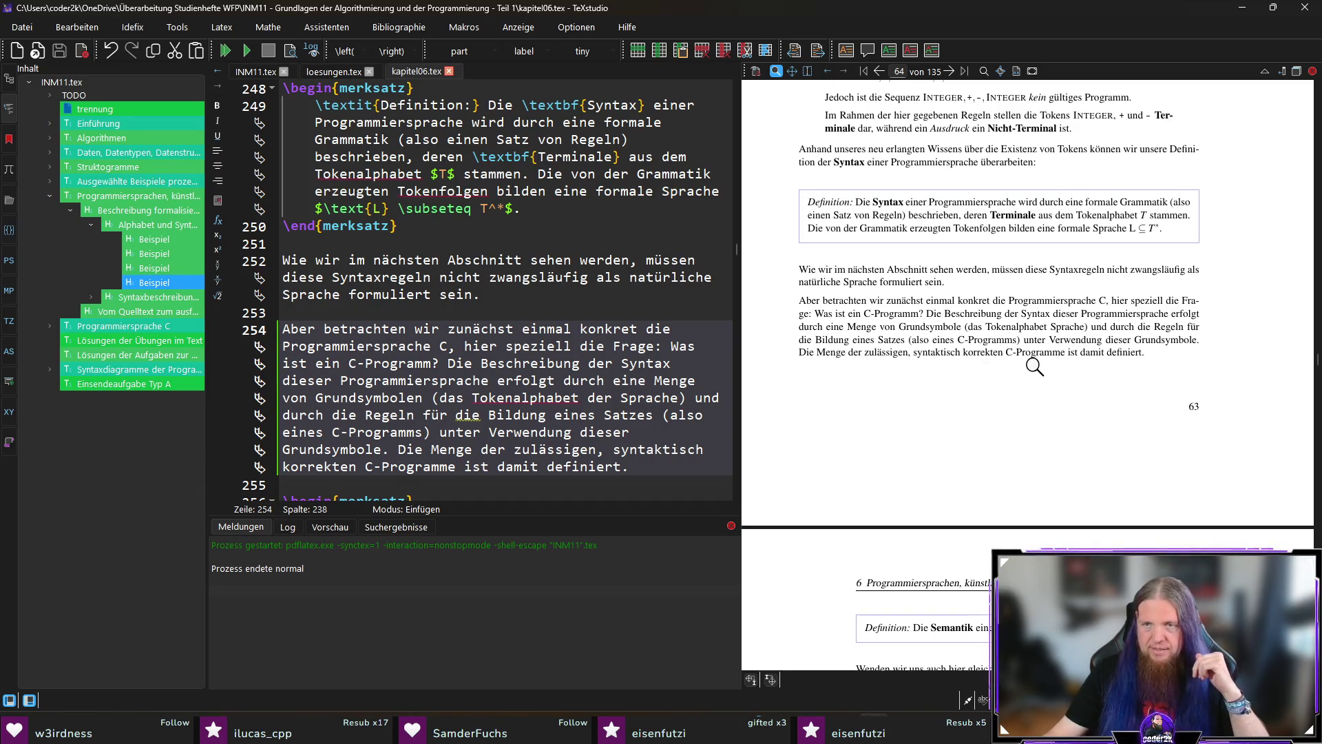
scroll(1123, 385, down, 3)
Scroll the preview to the Hinweis box and jump to its source at lines 264–266
scroll(1121, 359, down, 1)
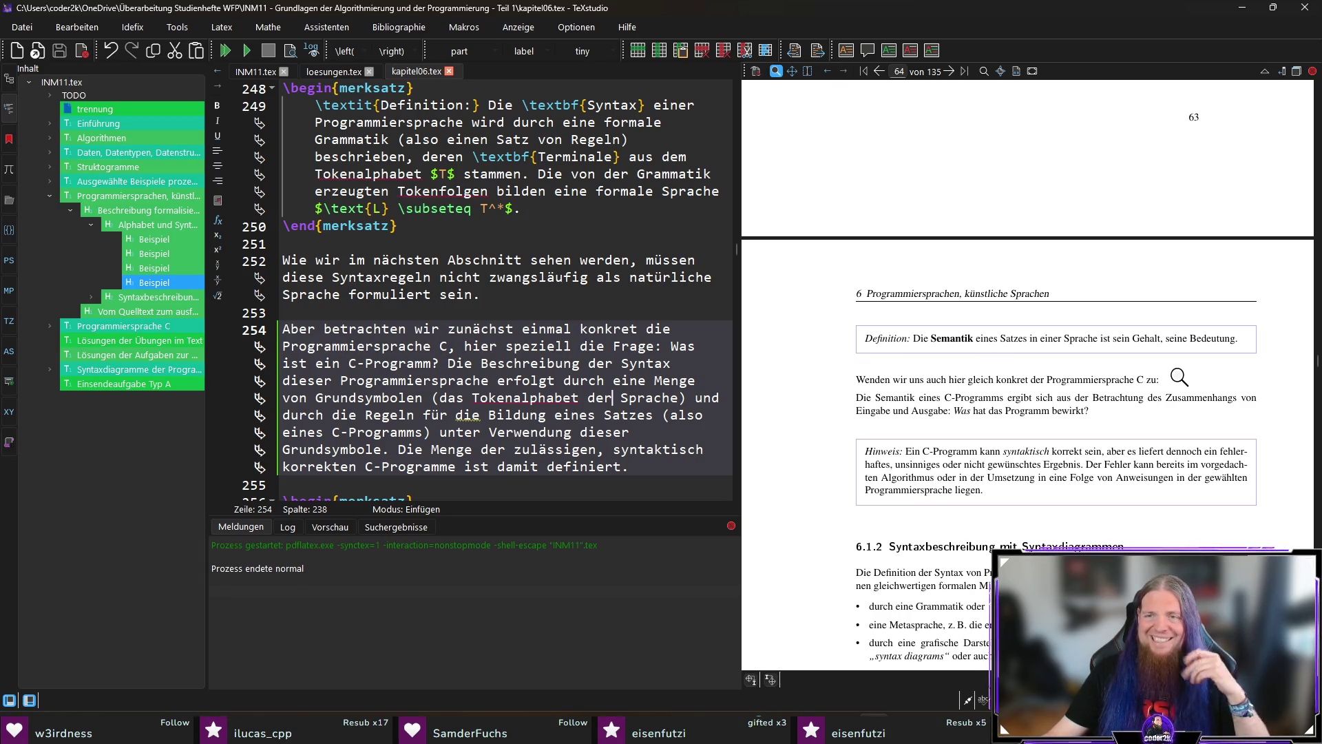
scroll(1198, 363, down, 1)
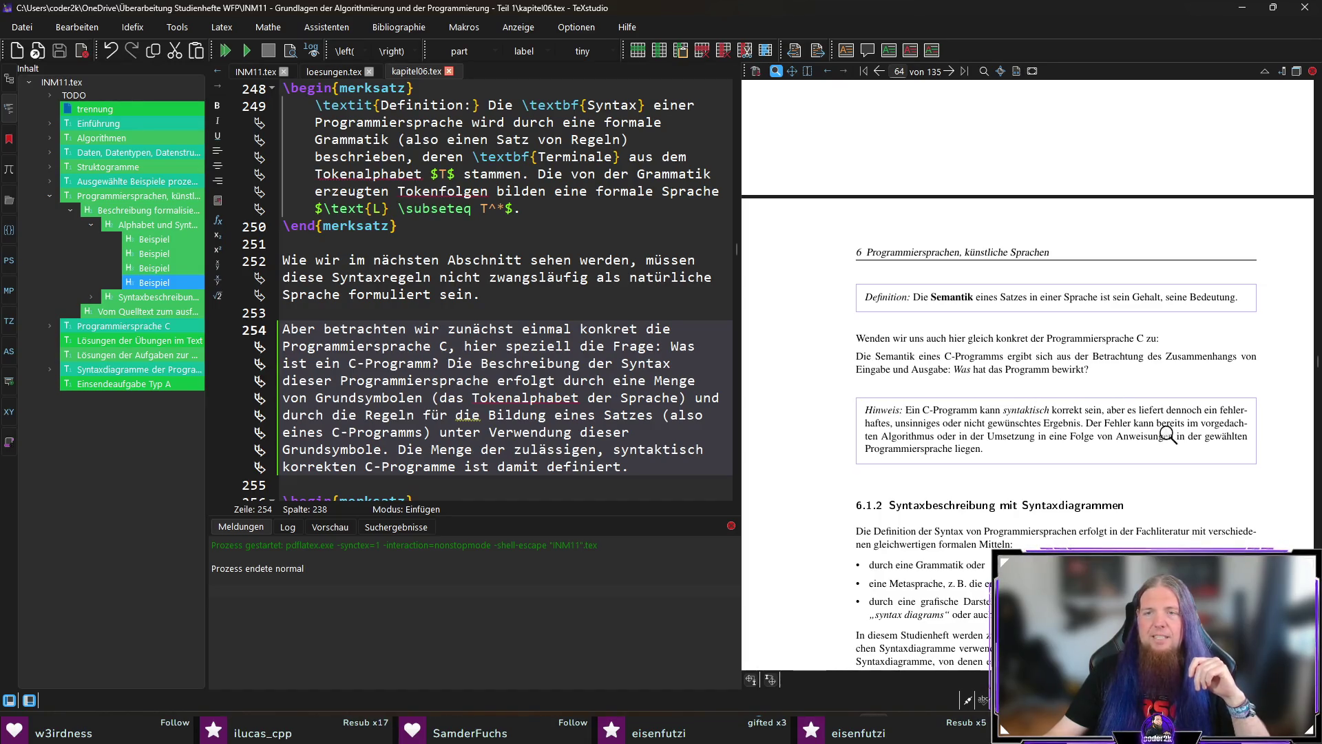
scroll(1218, 458, down, 2)
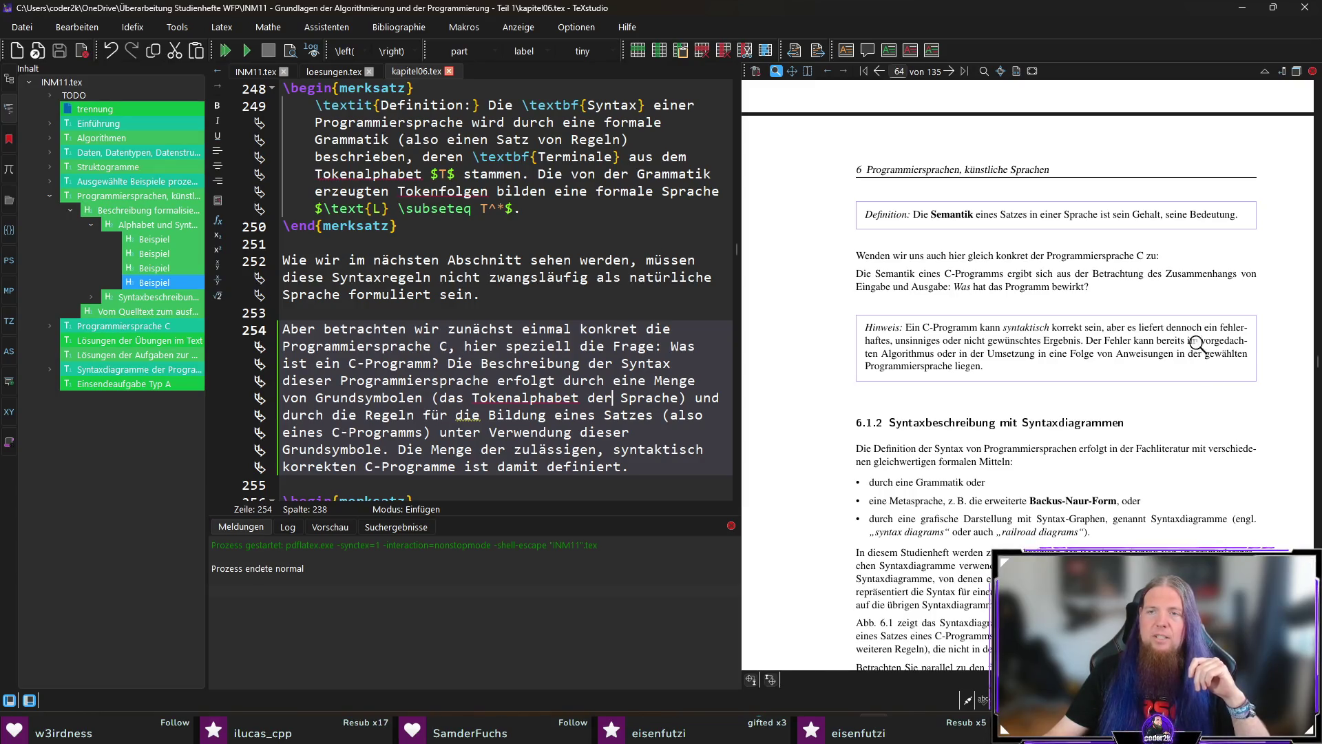
ctrl+click(1114, 329)
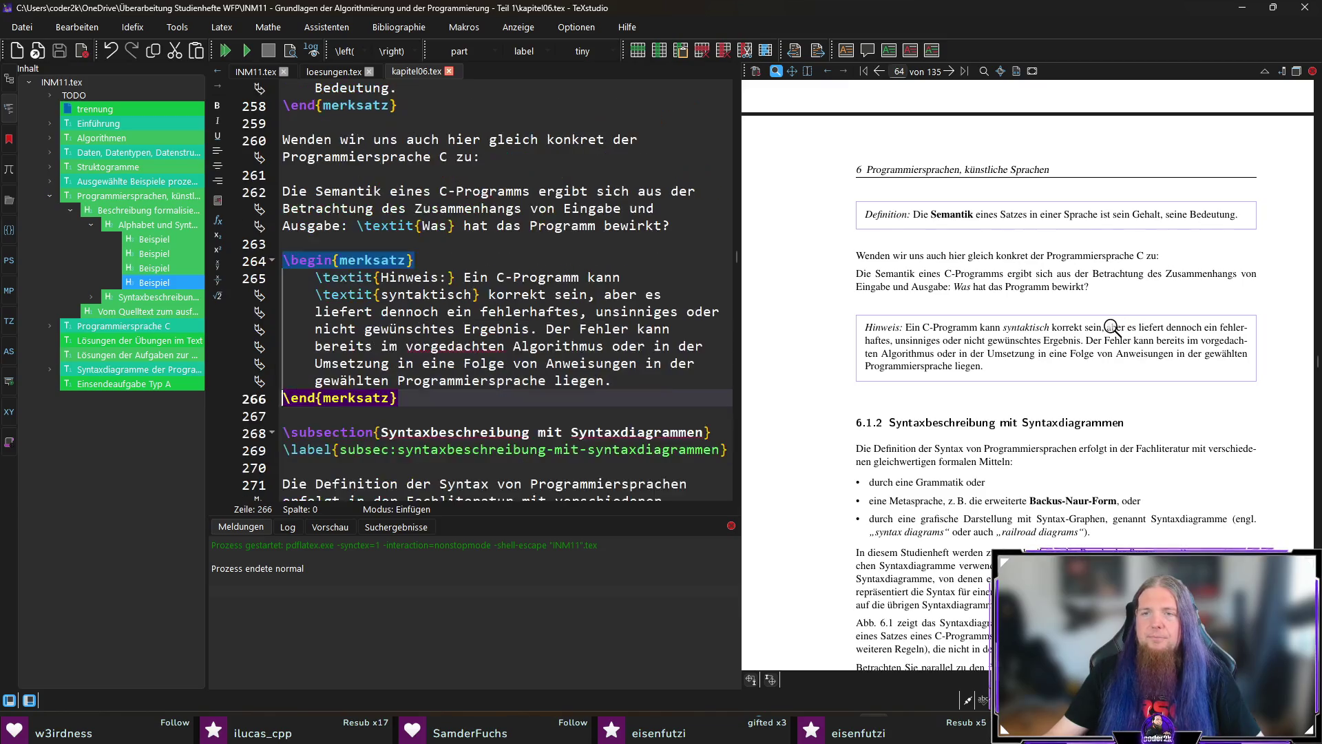
Replace 'es liefert' with 'liefern' after 'Ergebnis' and save the file
scroll(517, 306, down, 1)
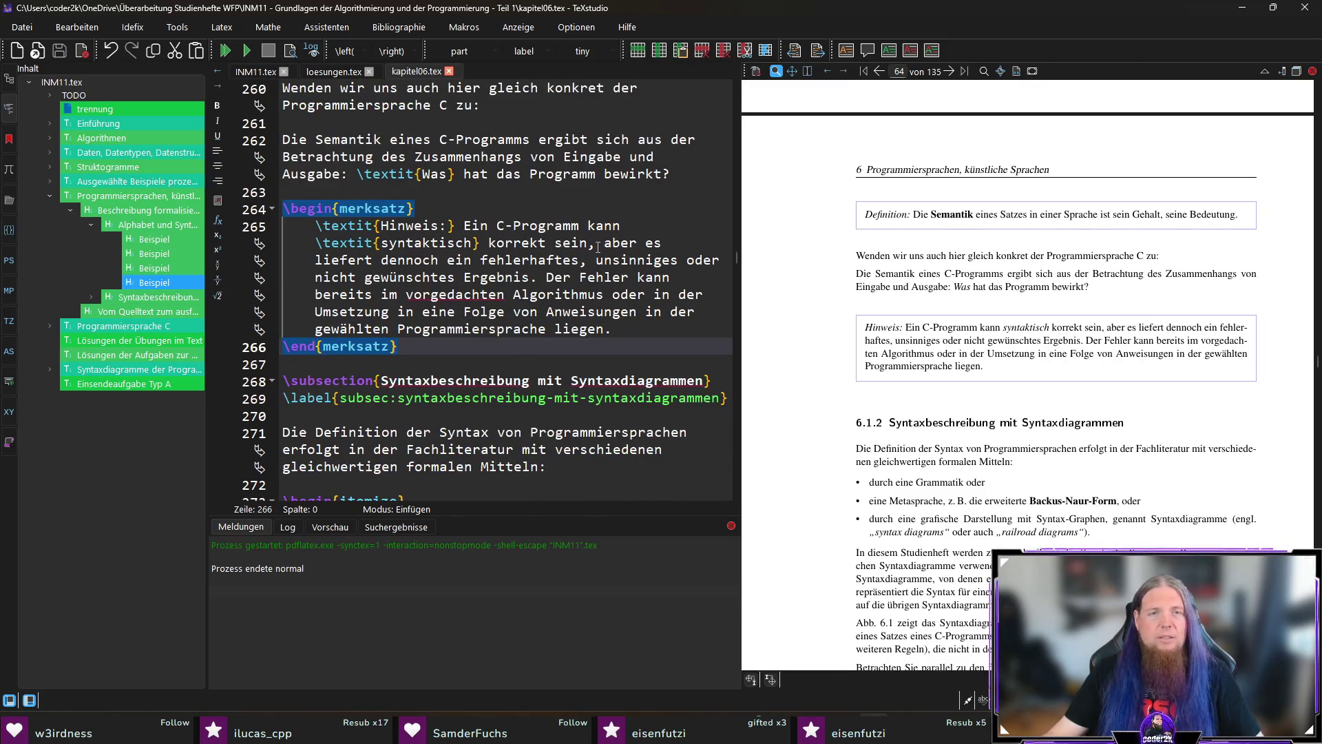
mouse_move(645, 243)
mouse_down()
mouse_move(372, 261)
mouse_move(385, 260)
mouse_up()
key(BackSpace)
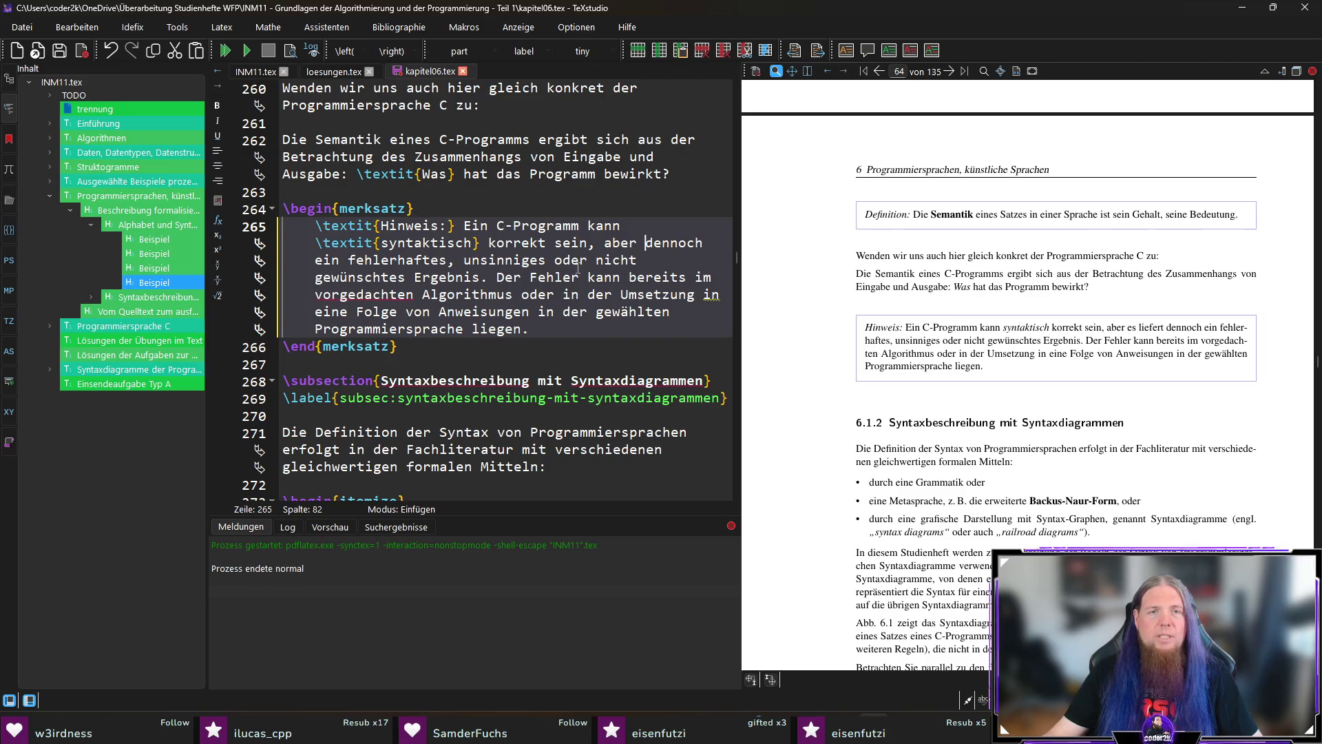
click(481, 277)
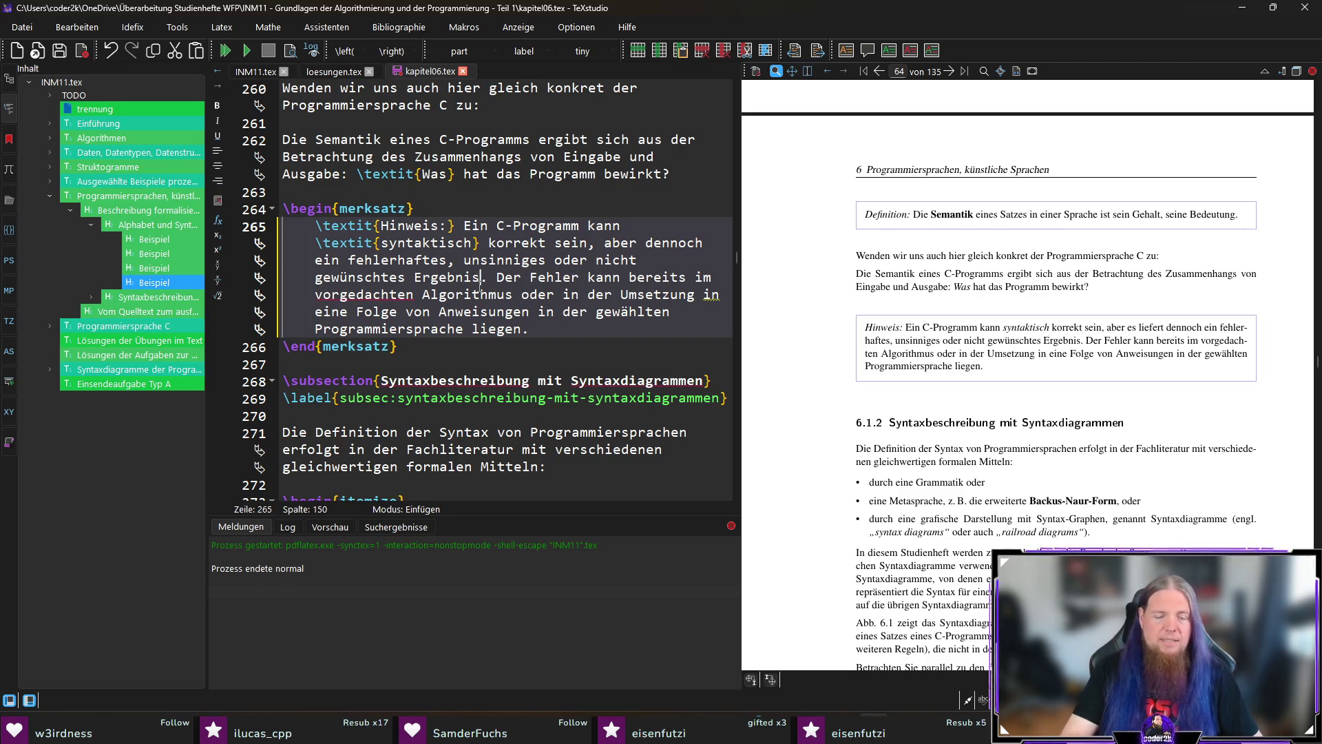
text(liefern)
key(ctrl+s)
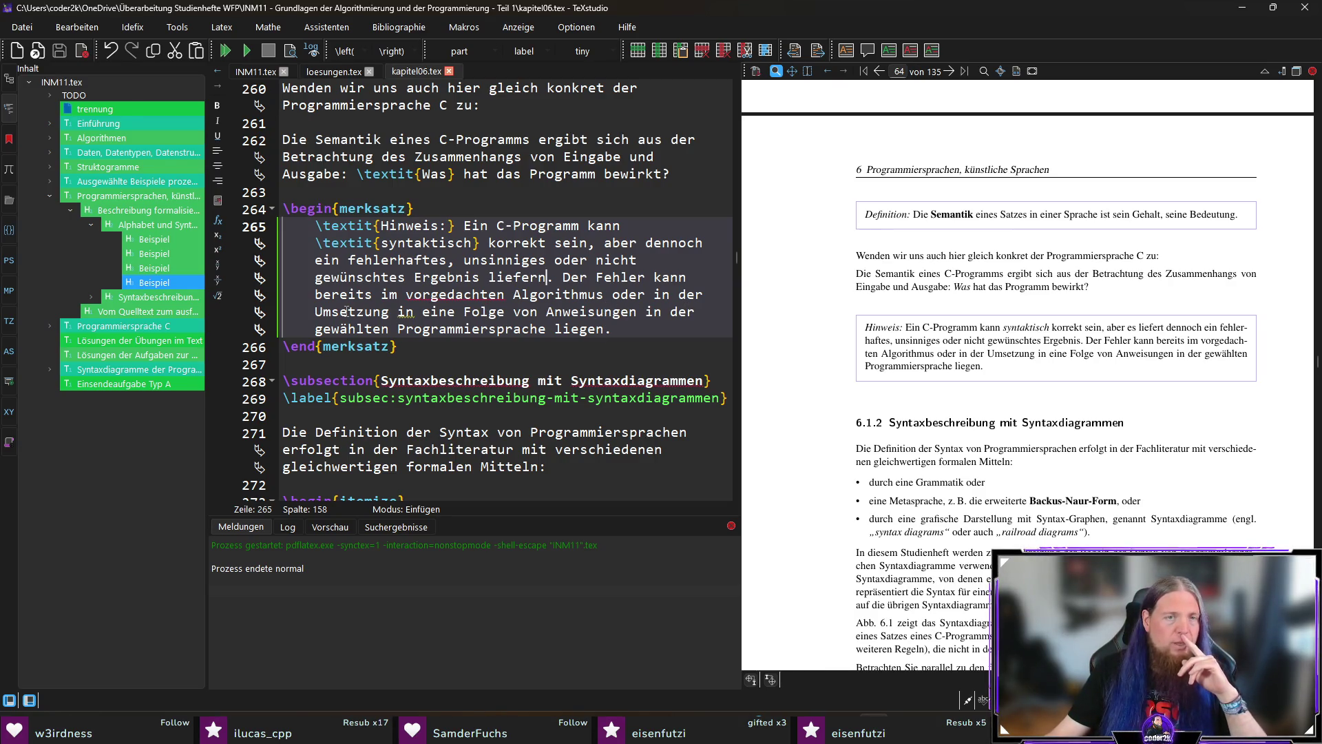
Change 'in' to 'als', delete 'in der gewählten Programmiersprache', and recompile
drag(399, 312, 604, 332)
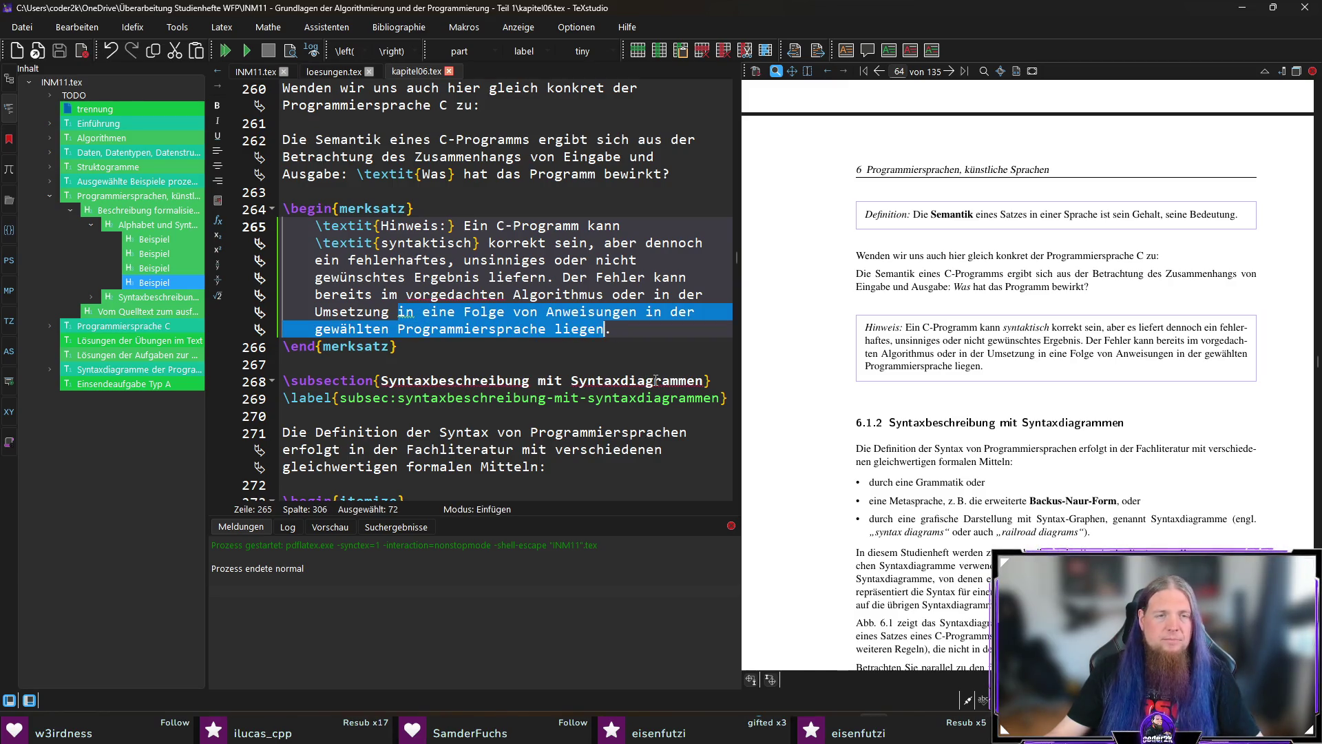
mouse_move(399, 312)
mouse_down()
mouse_move(473, 314)
mouse_move(418, 315)
mouse_up()
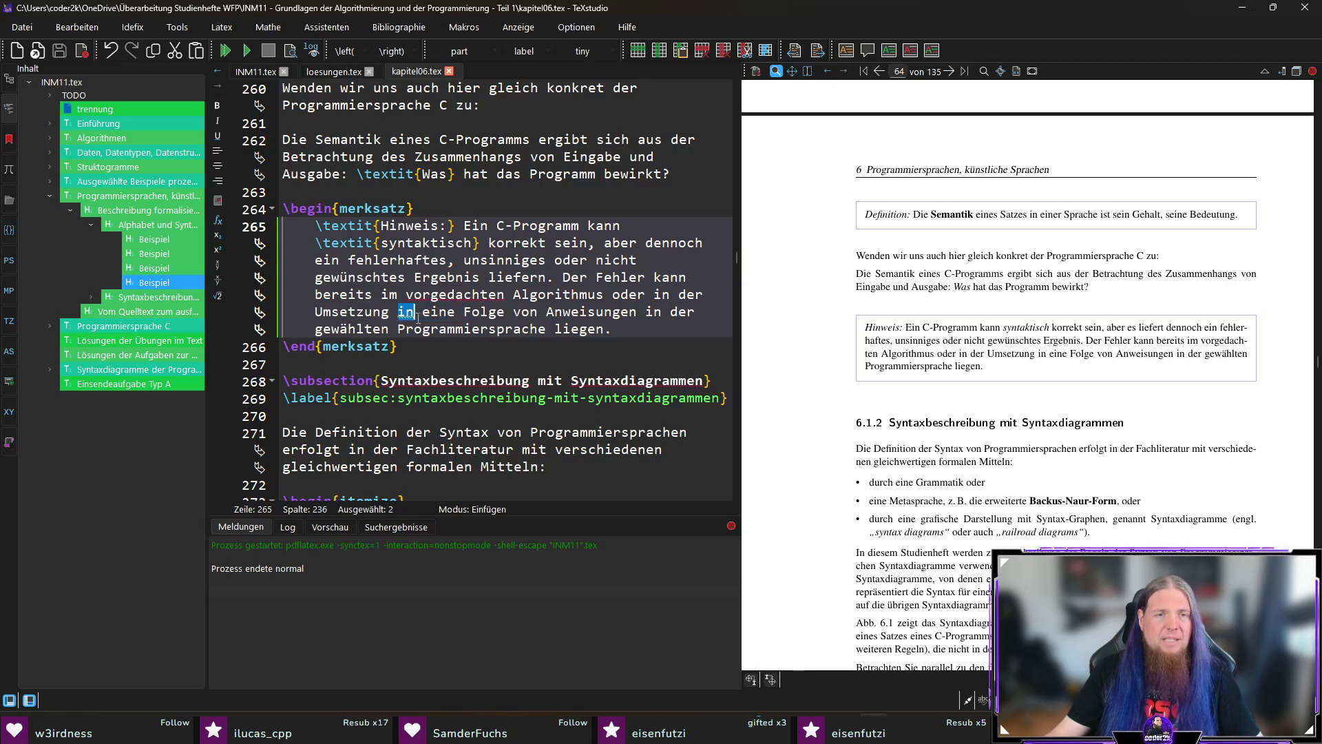
text(als)
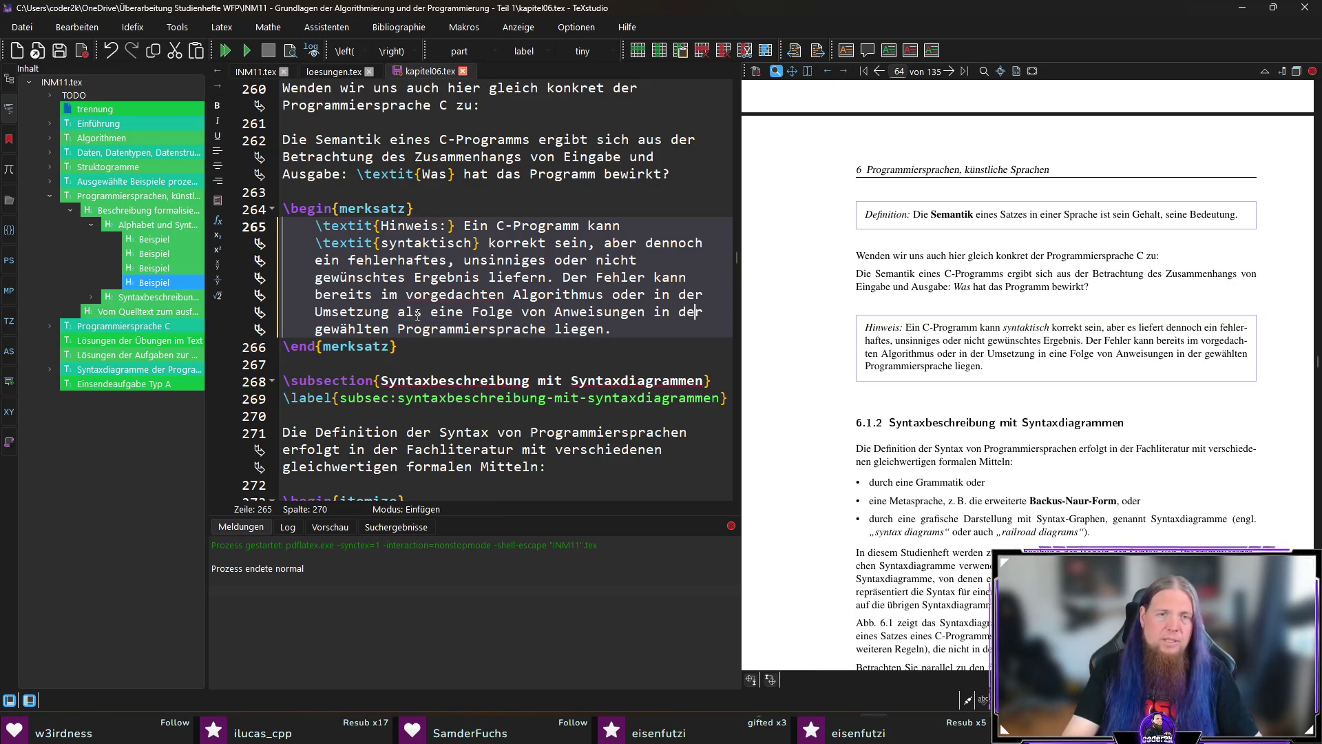
key(shift+Down)
key(shift+Left)
key(ctrl+shift+Left)
key(shift+Left)
key(Delete)
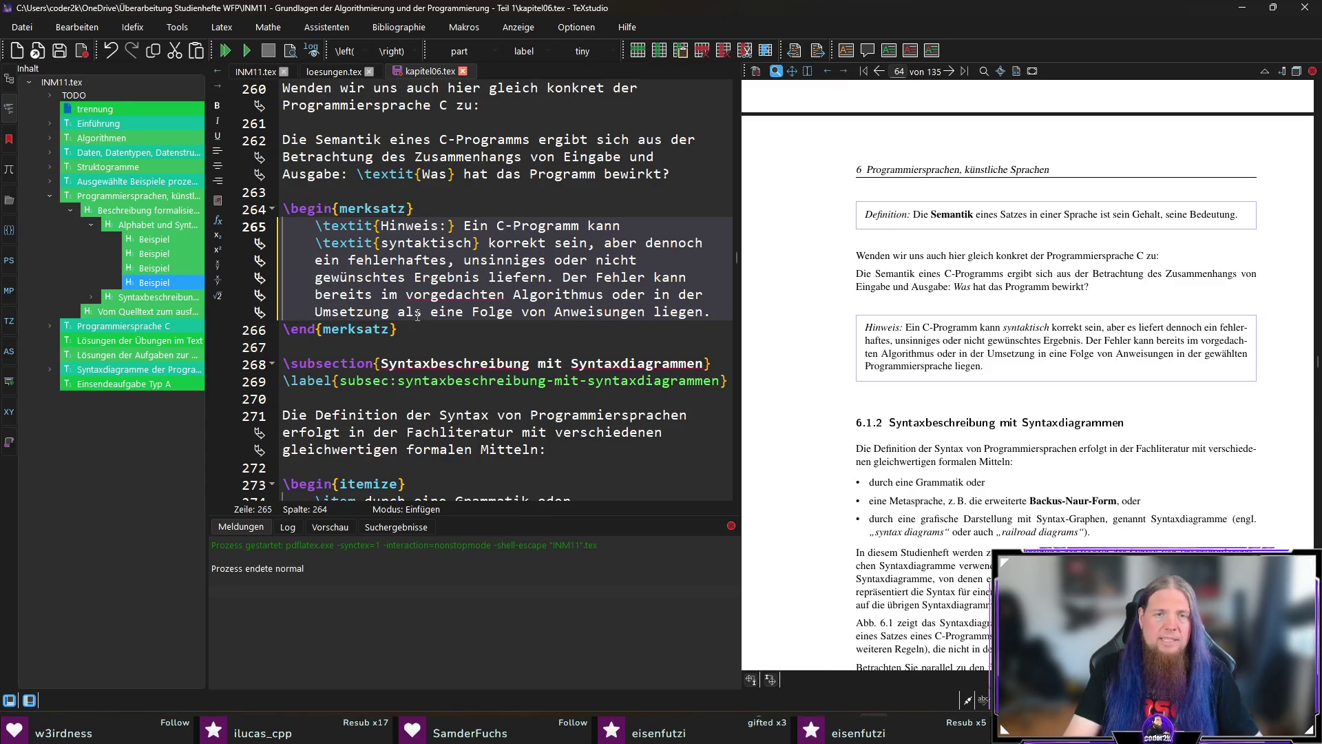
key(F5)
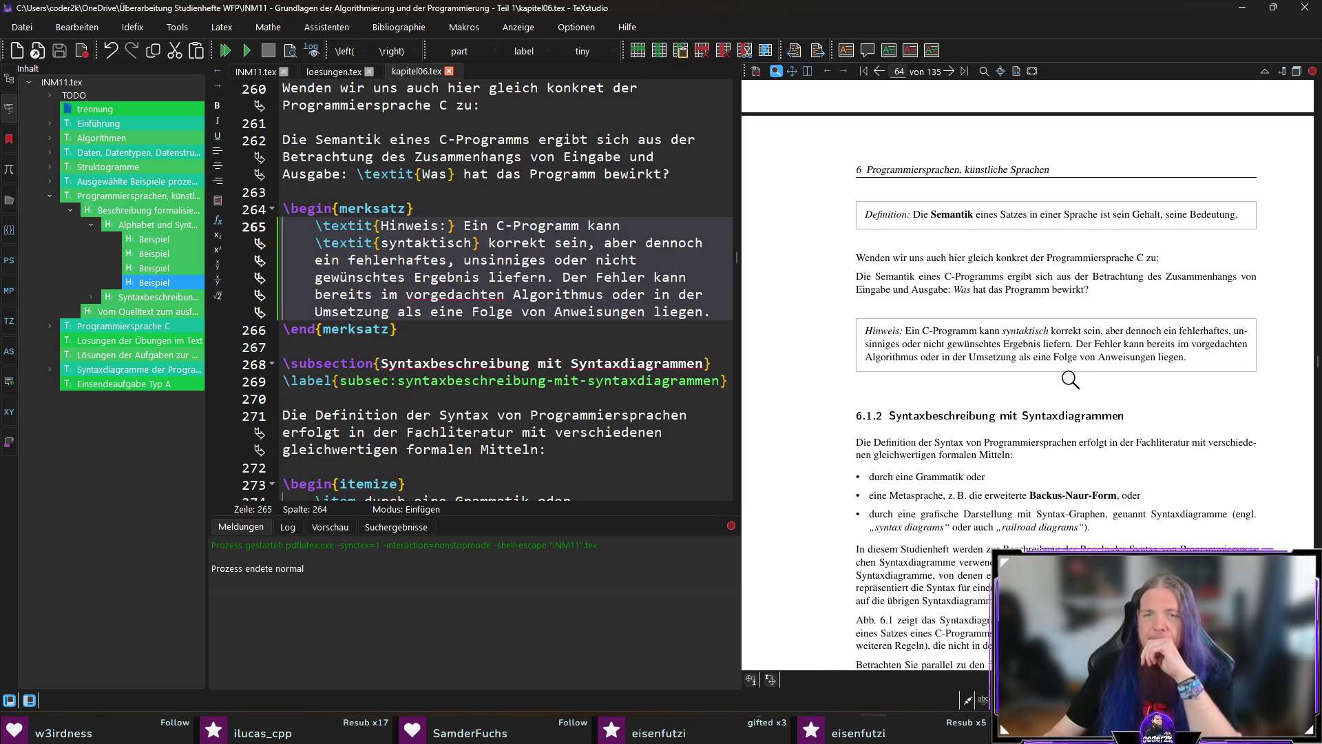
Scroll the recompiled PDF and jump to the source of the syntax-definition paragraph at line 271
scroll(1074, 375, down, 1)
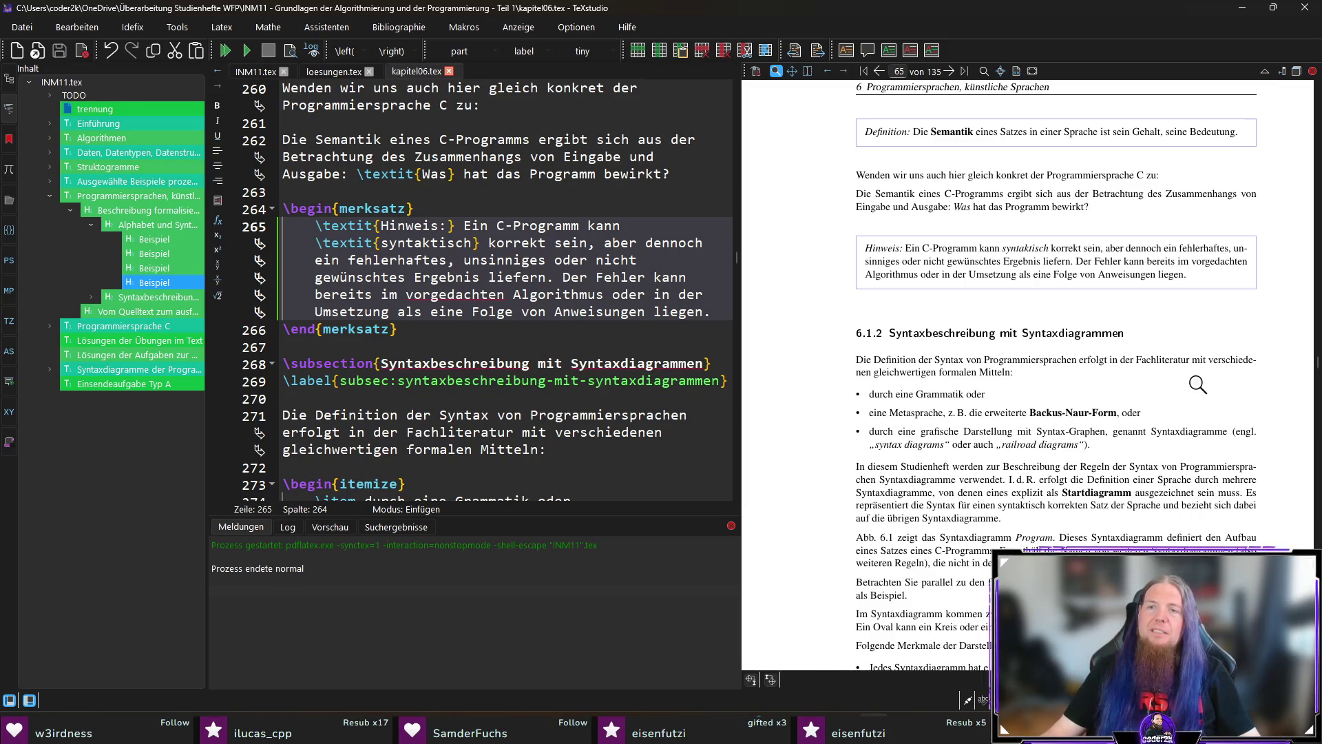
scroll(1197, 384, down, 1)
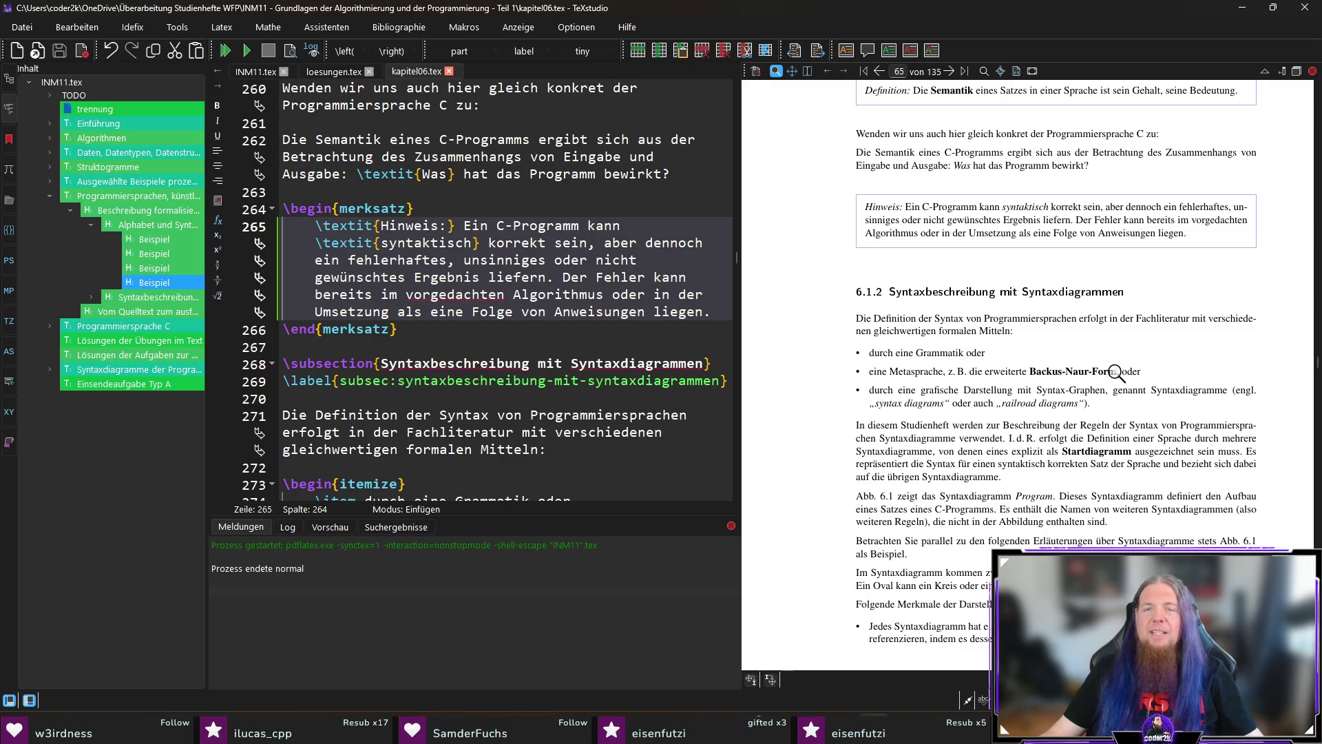
ctrl+click(1230, 320)
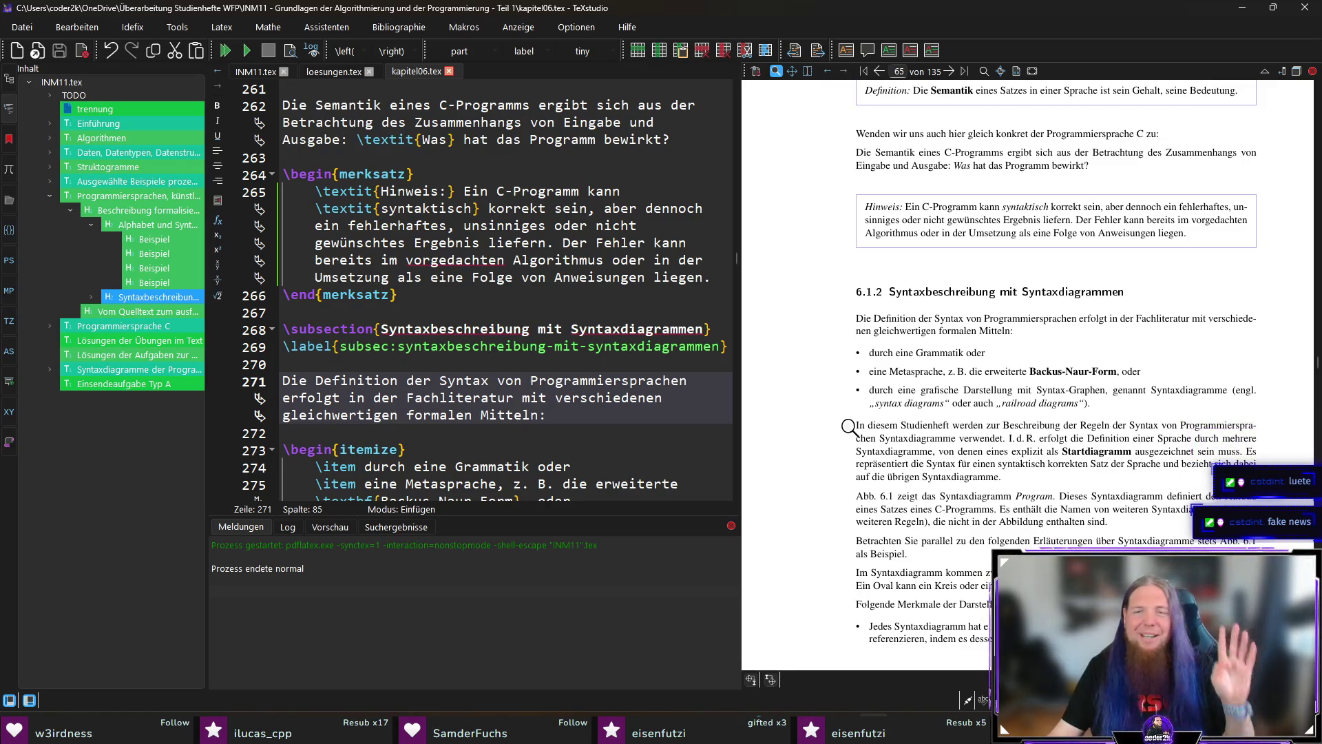
Scroll to the Program diagram and jump to the Abb. 6.1 paragraph source at line 281
scroll(822, 440, down, 3)
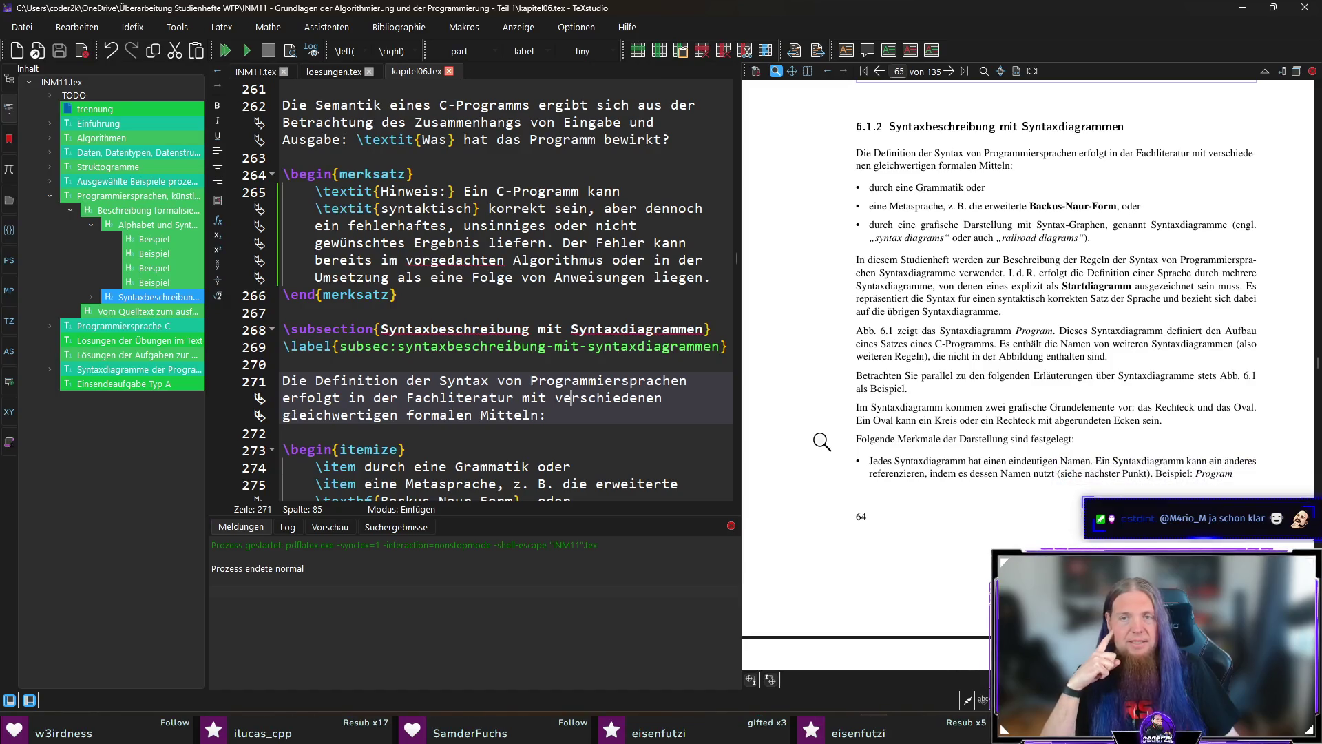
scroll(822, 441, down, 5)
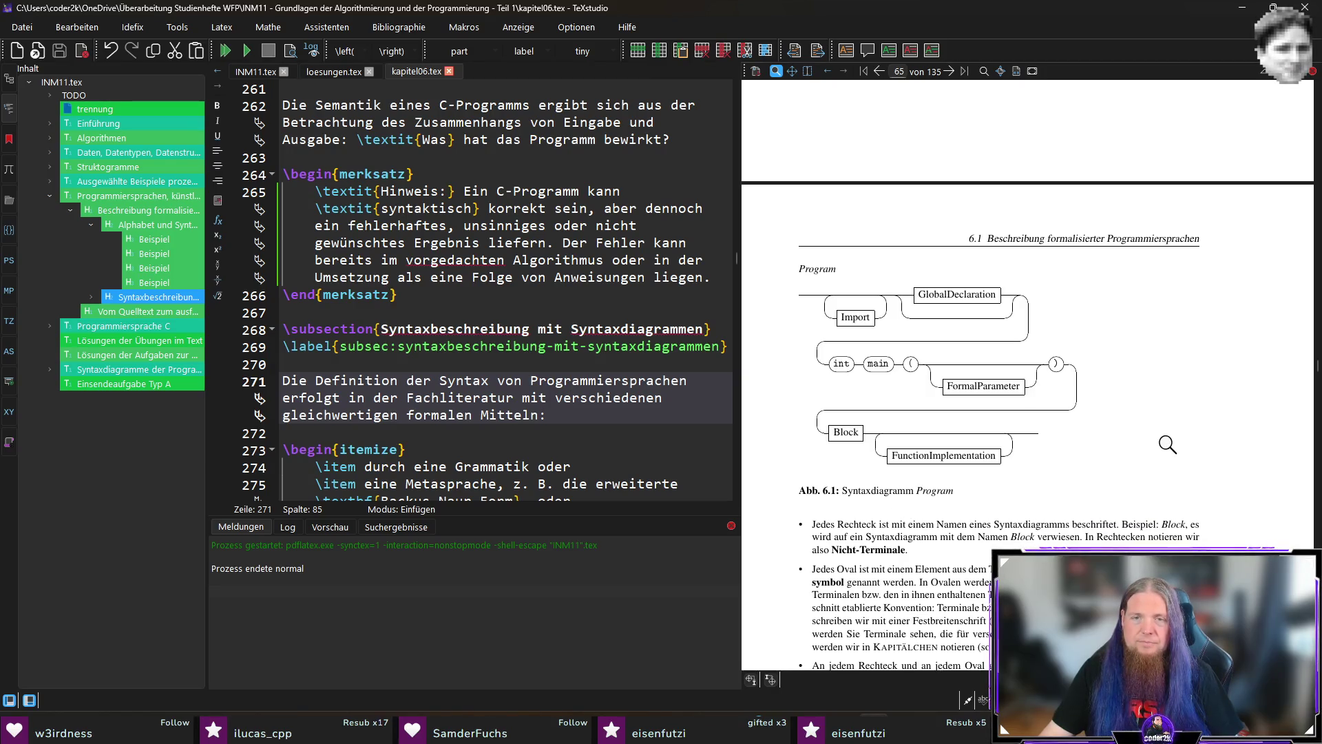
scroll(1100, 433, up, 4)
scroll(847, 411, up, 1)
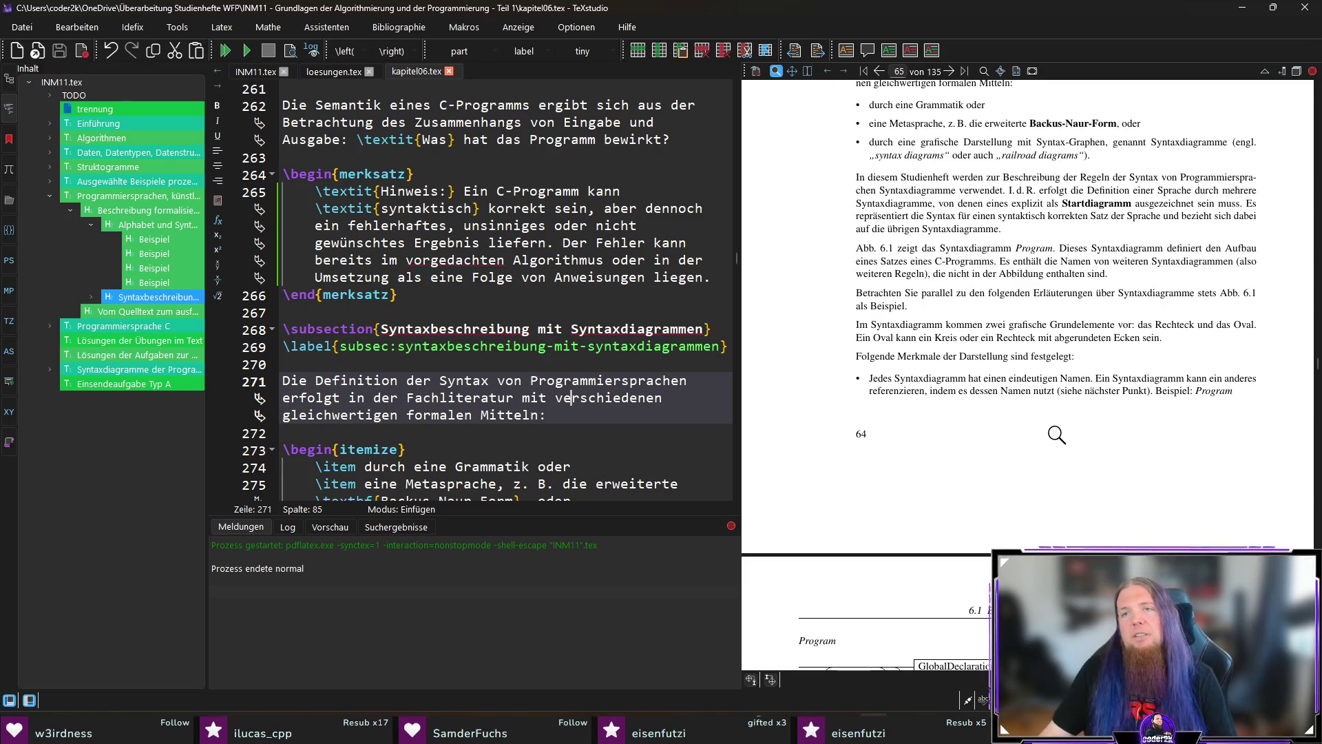
ctrl+click(918, 263)
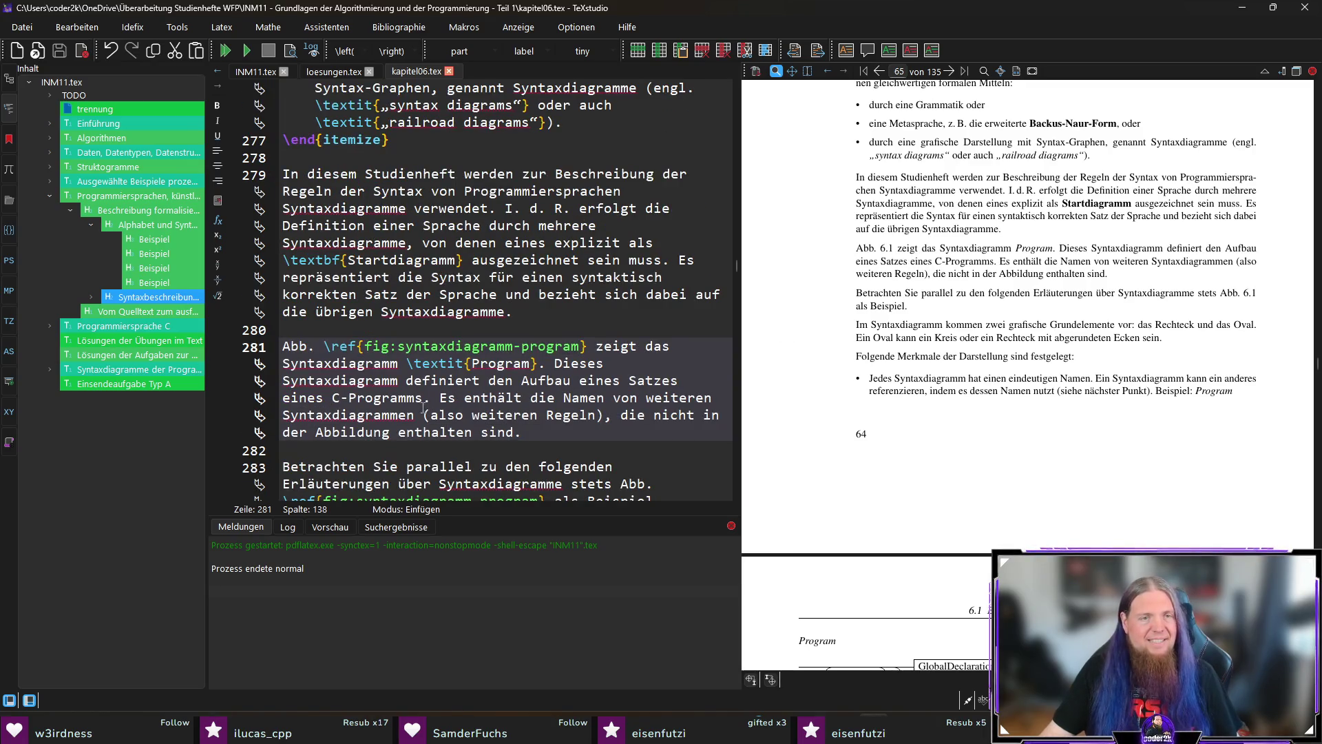
Replace 'eines C-Programms' with 'in der Programmiersprache C' on line 281 and recompile with F5
drag(422, 402, 284, 400)
text(in der Programmiersprache)
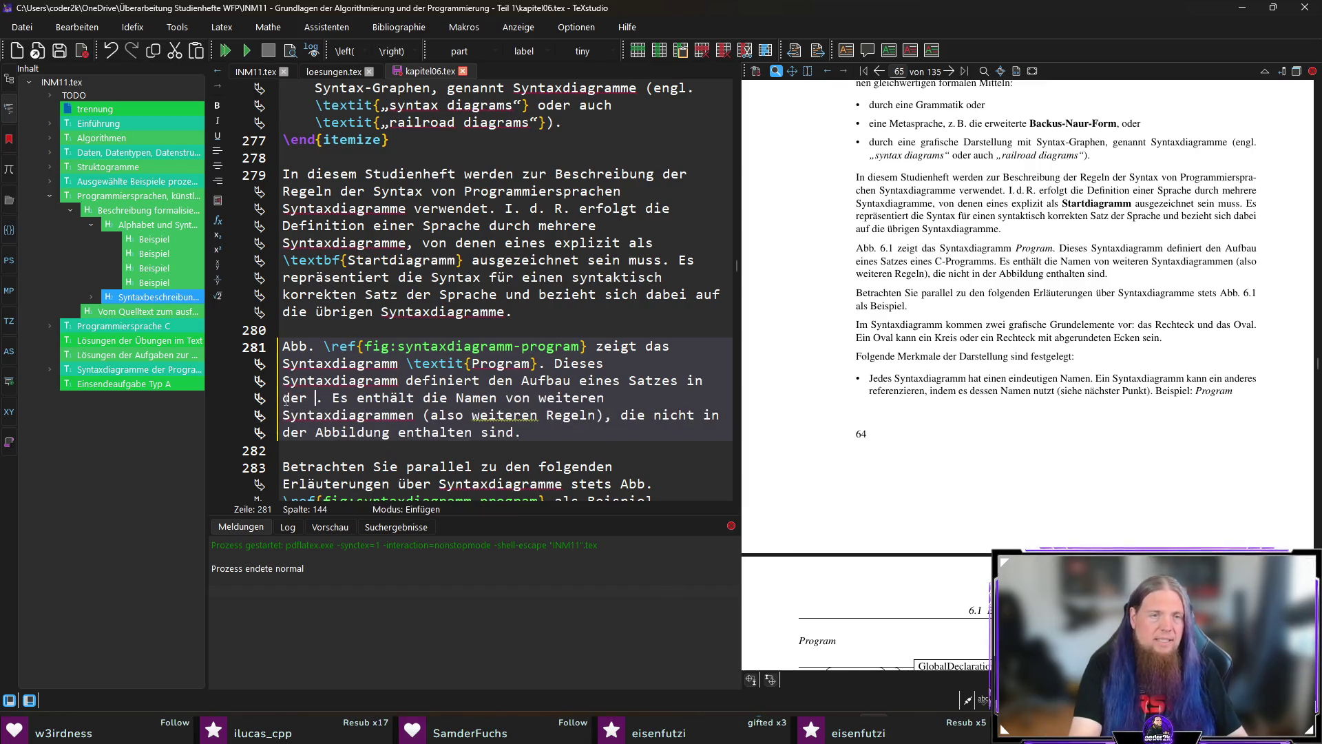
text( C)
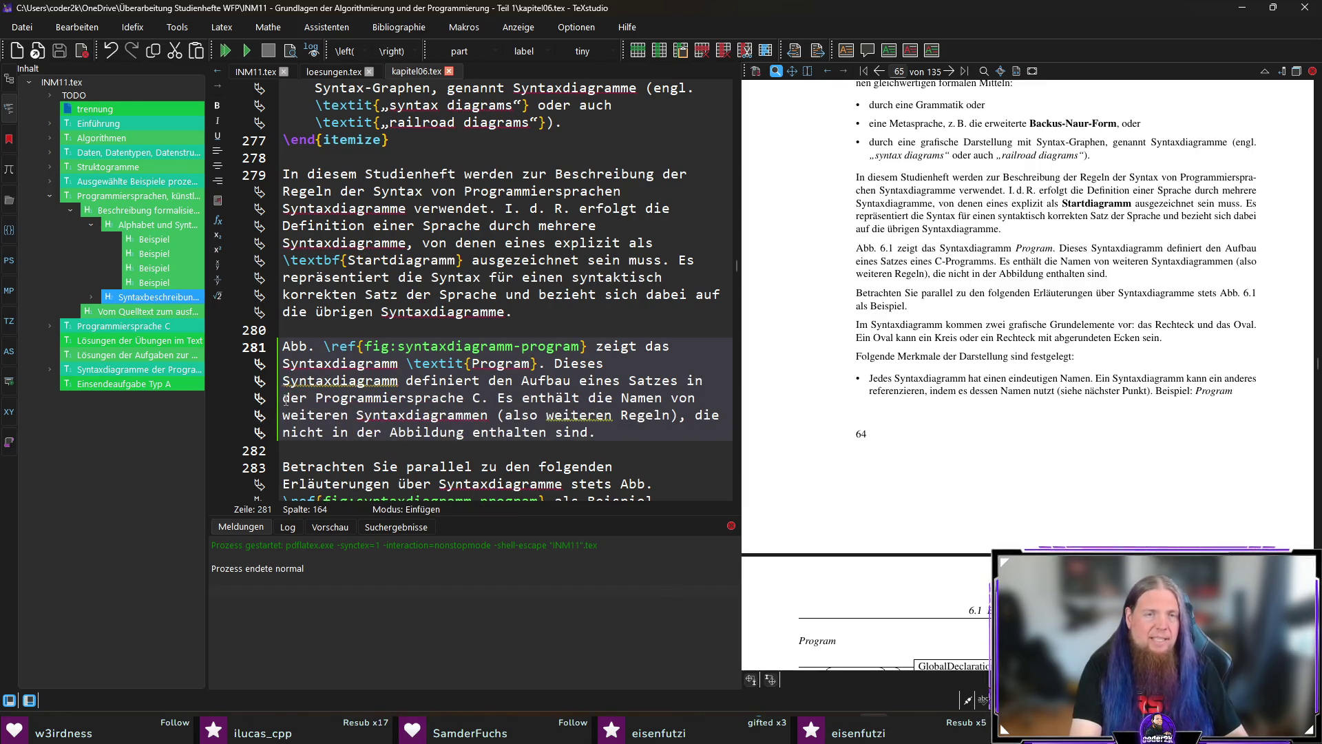
key(F5)
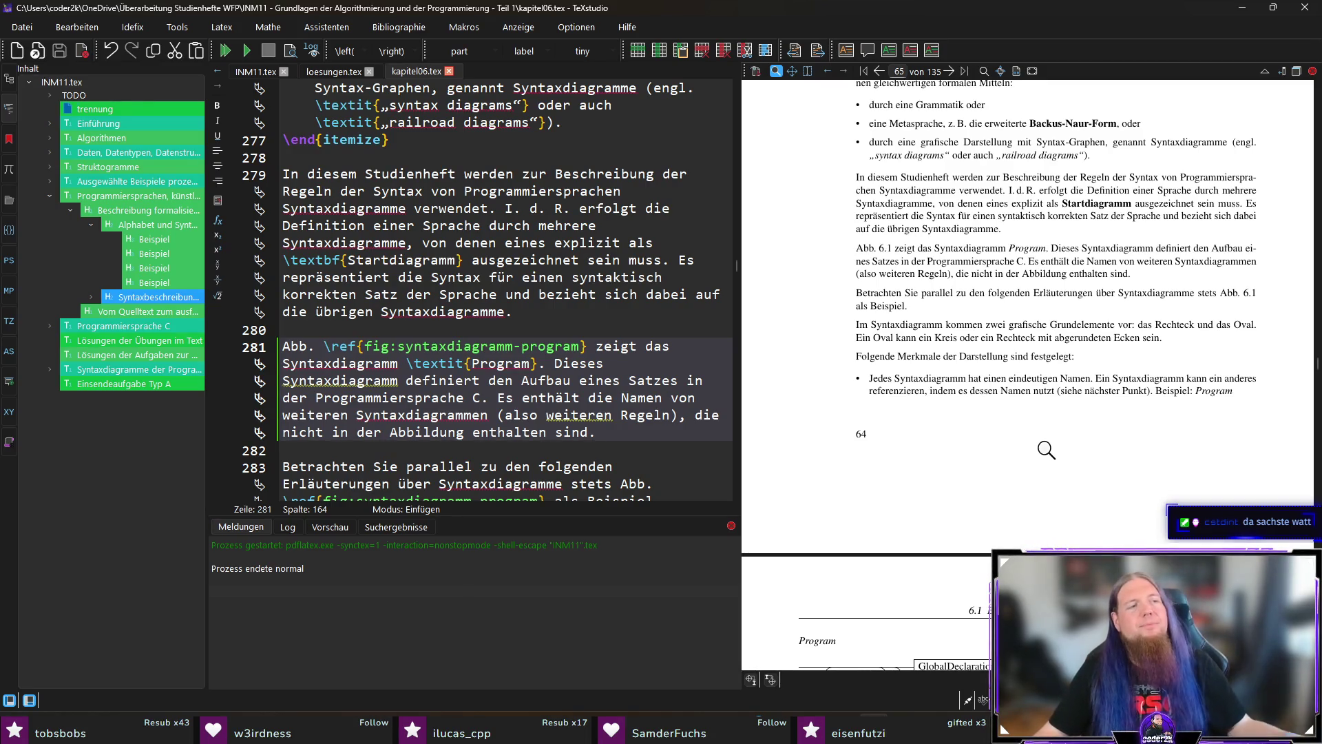
Scroll the preview to page 65 and magnify the Block part of the Program diagram
scroll(1007, 434, down, 1)
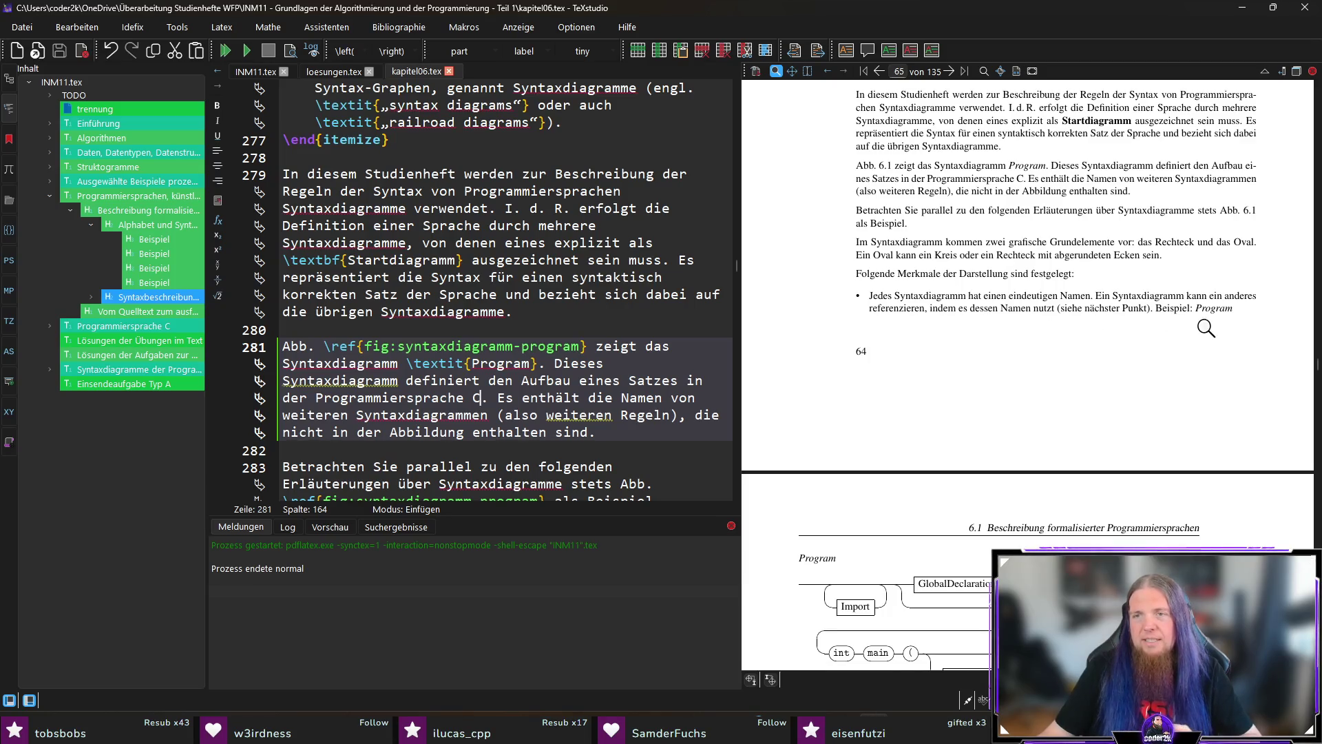
scroll(1218, 356, down, 5)
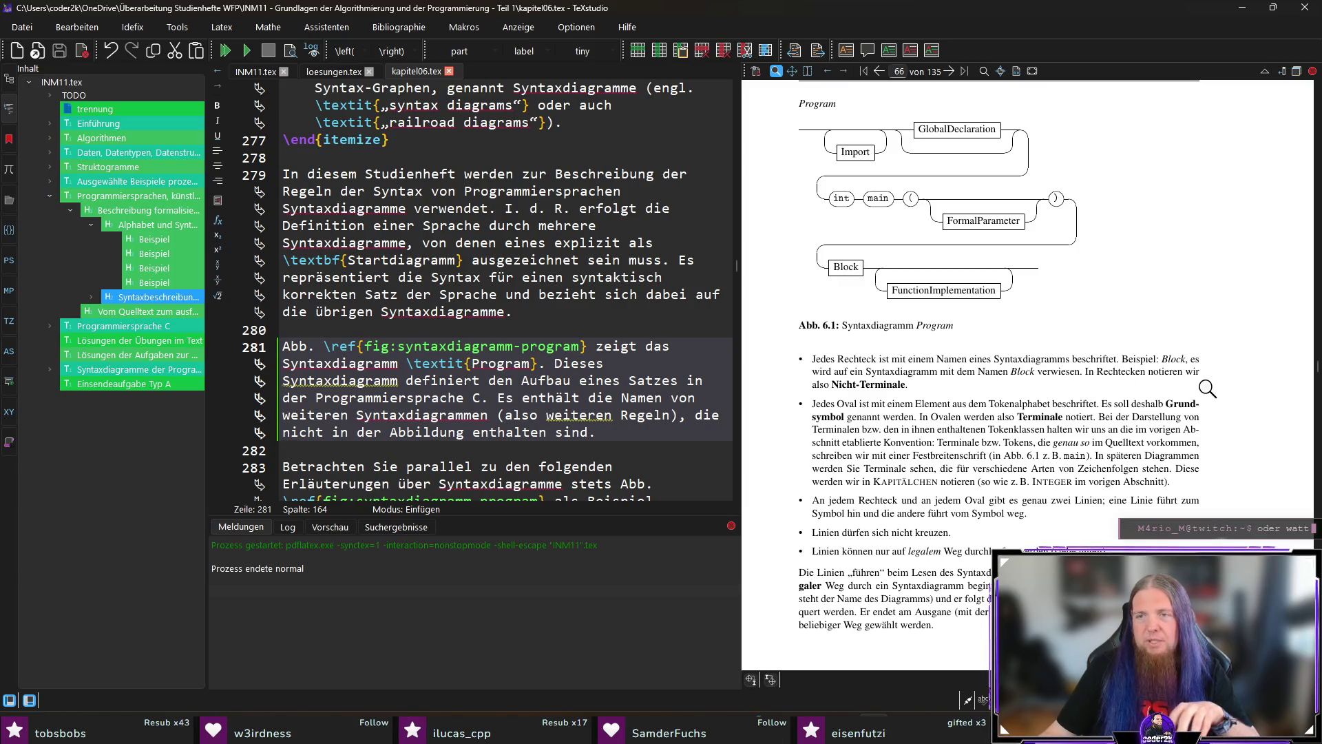
click(855, 264)
drag(855, 264, 855, 267)
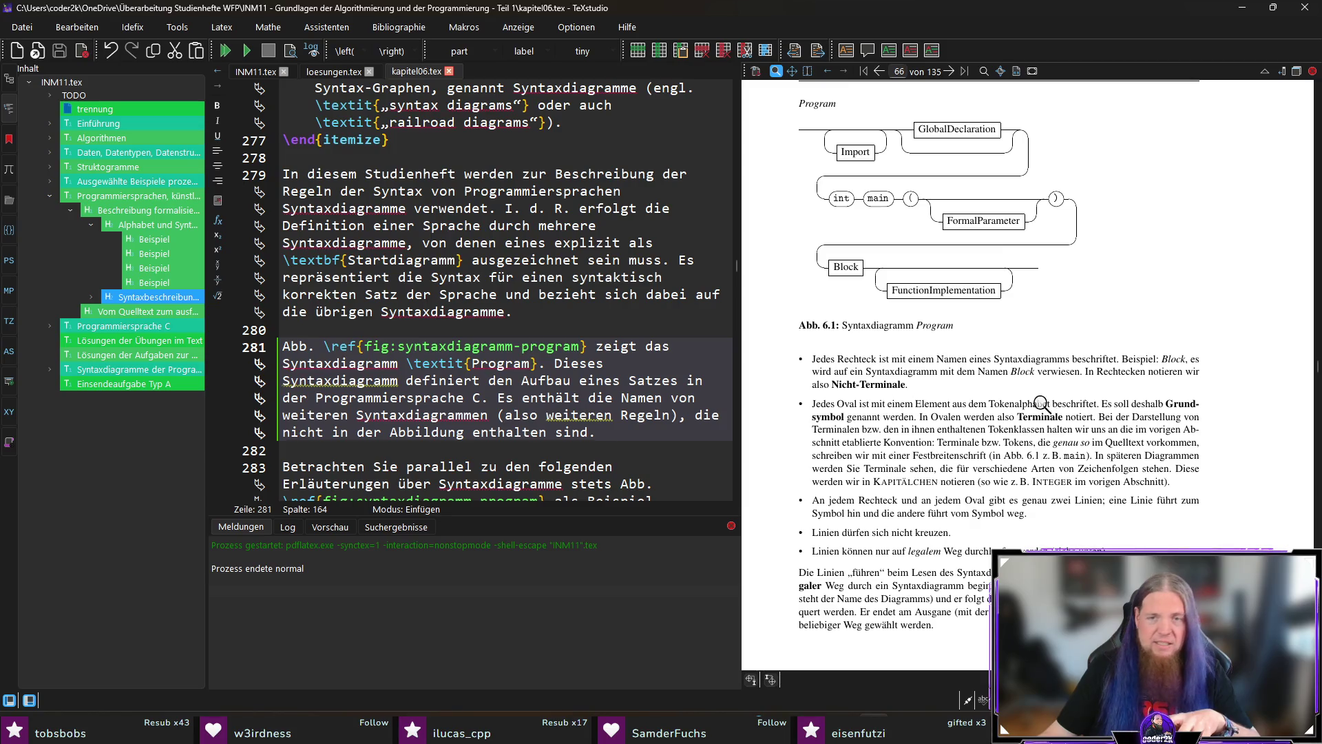
scroll(1275, 456, down, 1)
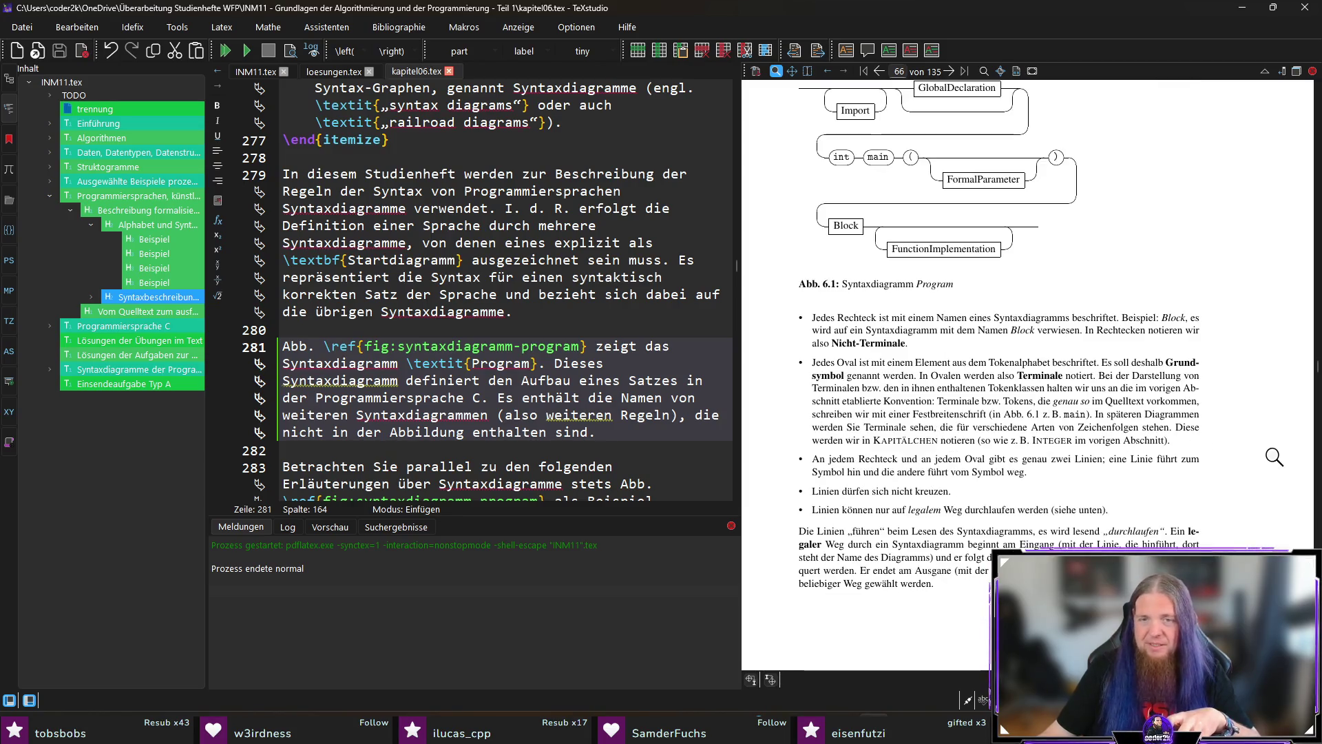
scroll(1275, 456, up, 1)
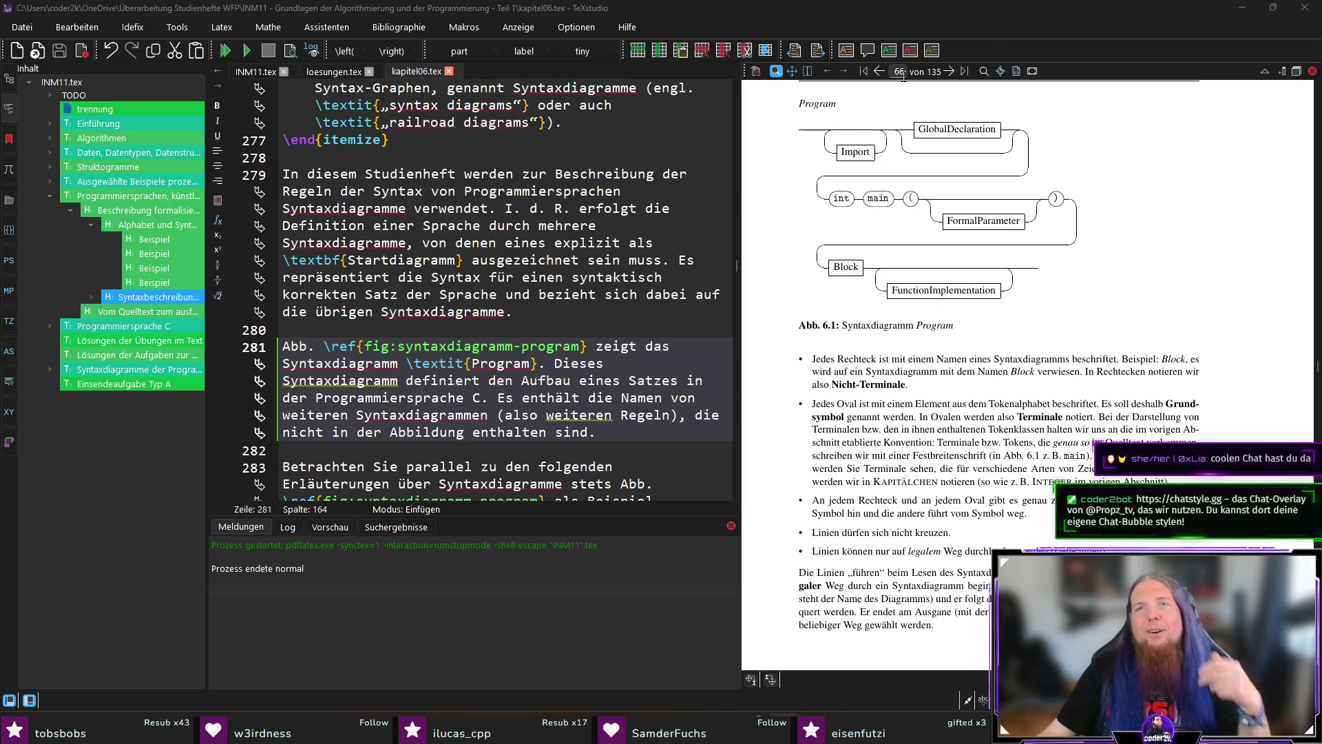
Scroll on and jump to the source of the „führen“ paragraph at line 315
scroll(1264, 448, down, 1)
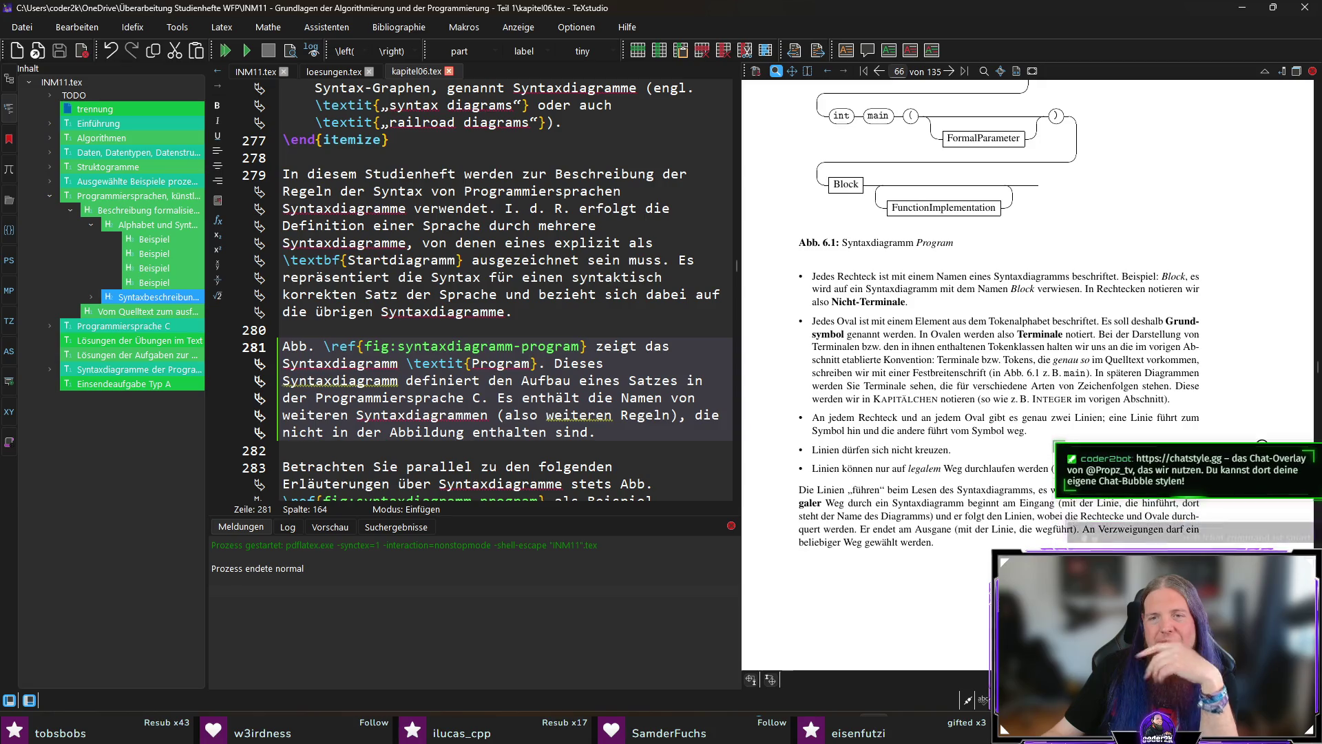
scroll(1264, 447, down, 1)
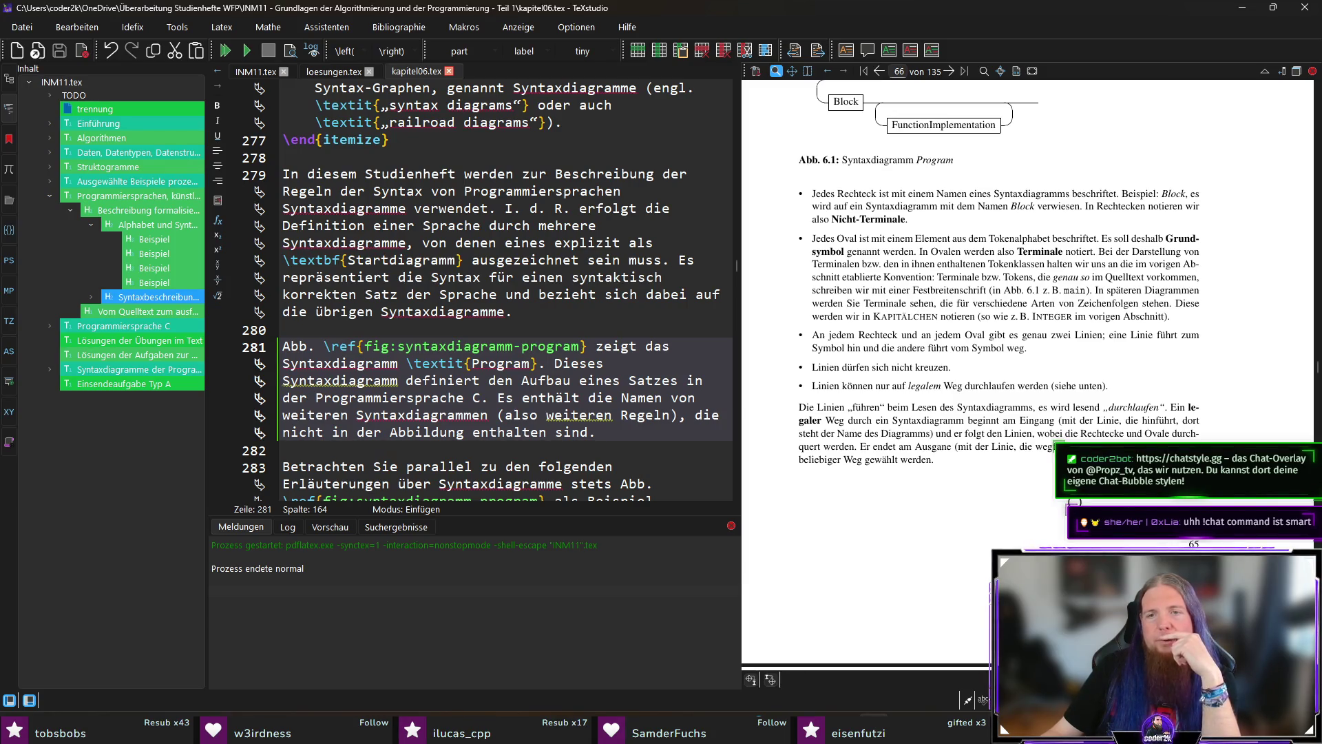
ctrl+click(864, 407)
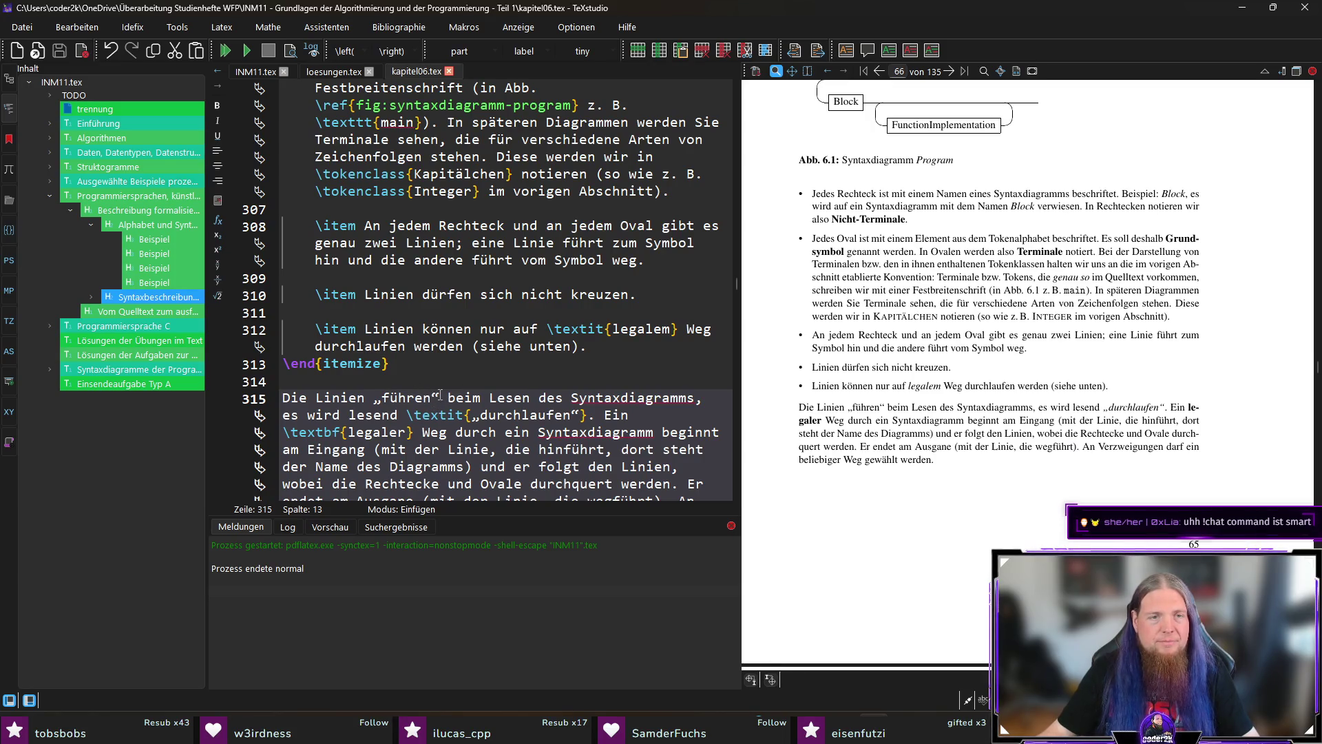
Wrap the word „führen“ on line 315 in \textit
drag(441, 398, 375, 400)
key(ctrl+i)
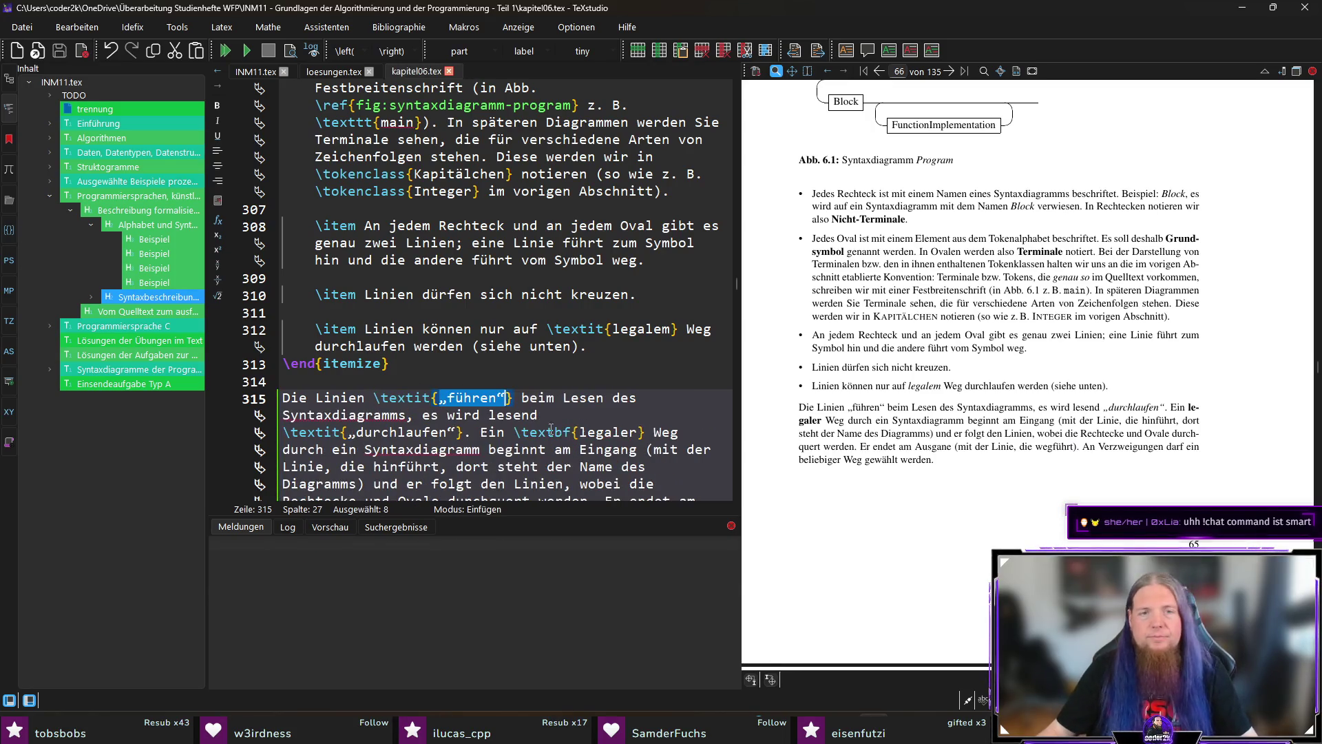
click(540, 415)
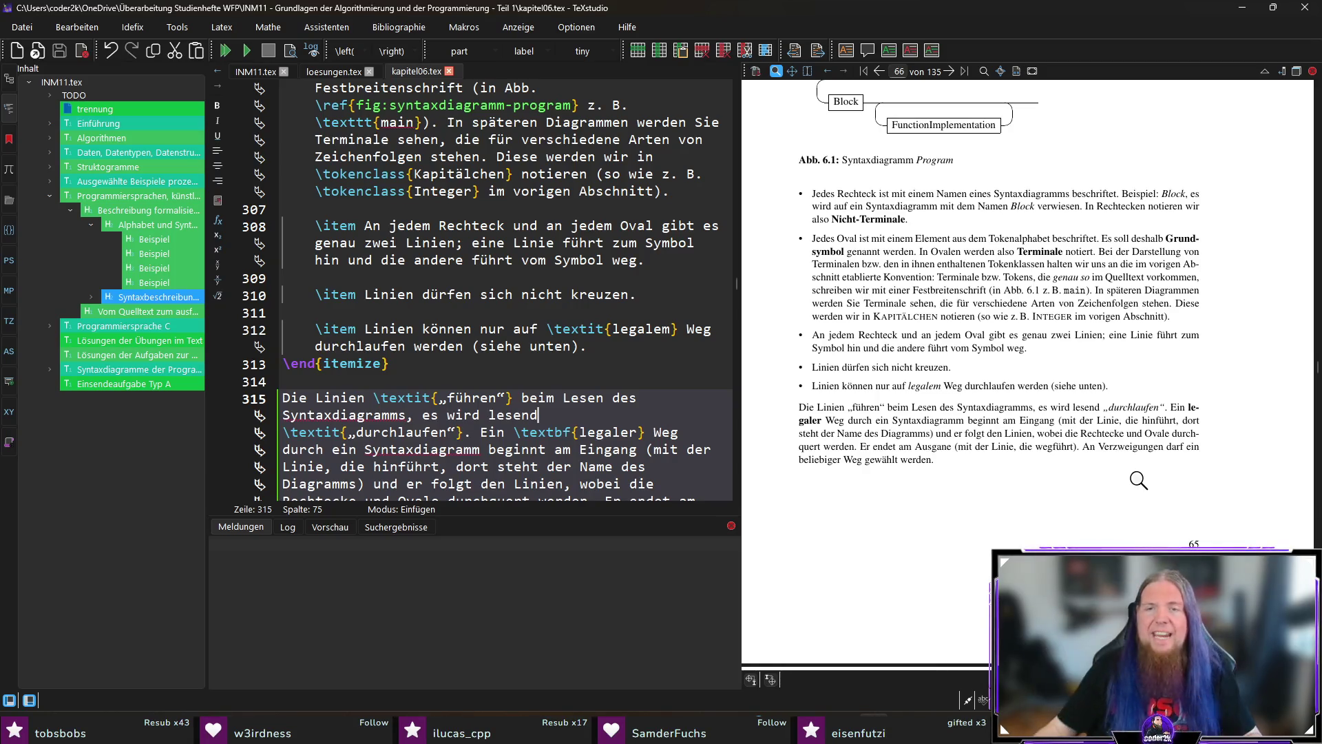
Correct the typo 'Ausgane' to 'Ausgang' in the source
ctrl+click(939, 446)
click(340, 397)
key(BackSpace)
text(g)
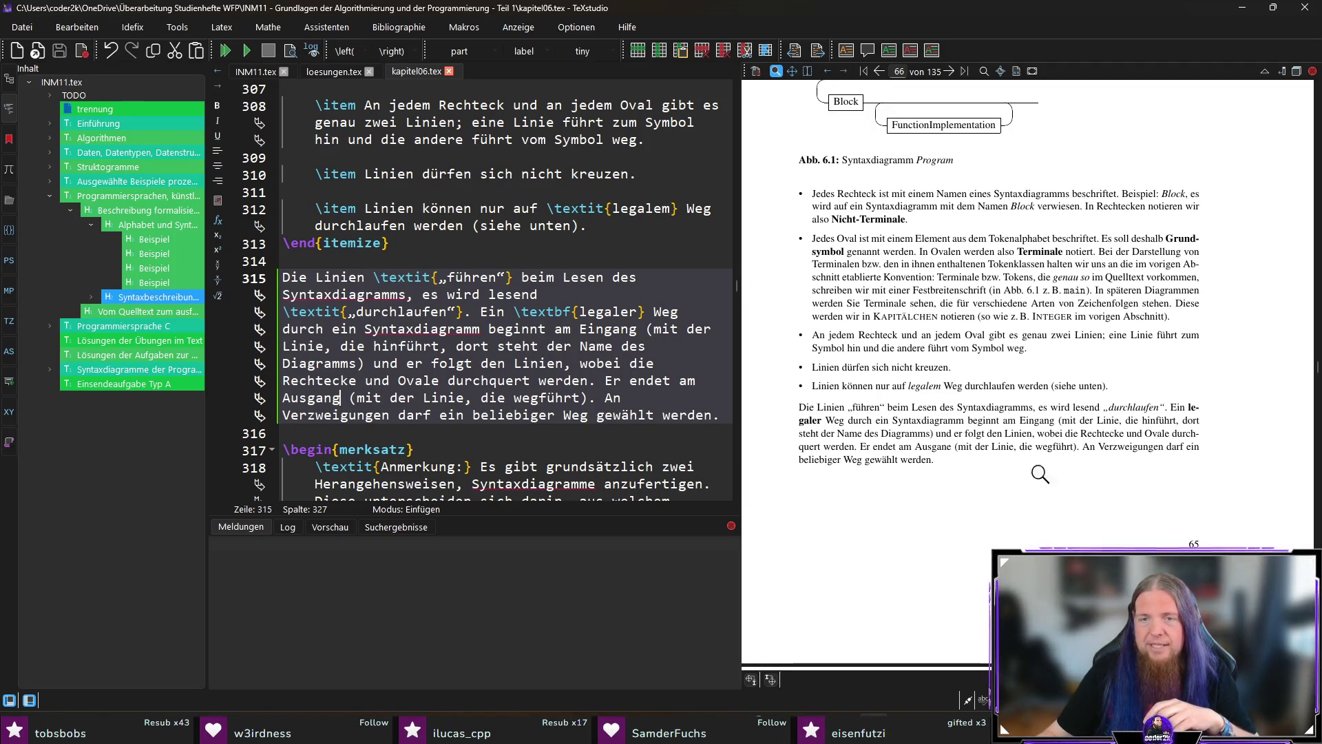
Scroll the preview to the Anmerkung box and jump to its merksatz source at lines 317–321
scroll(888, 493, down, 5)
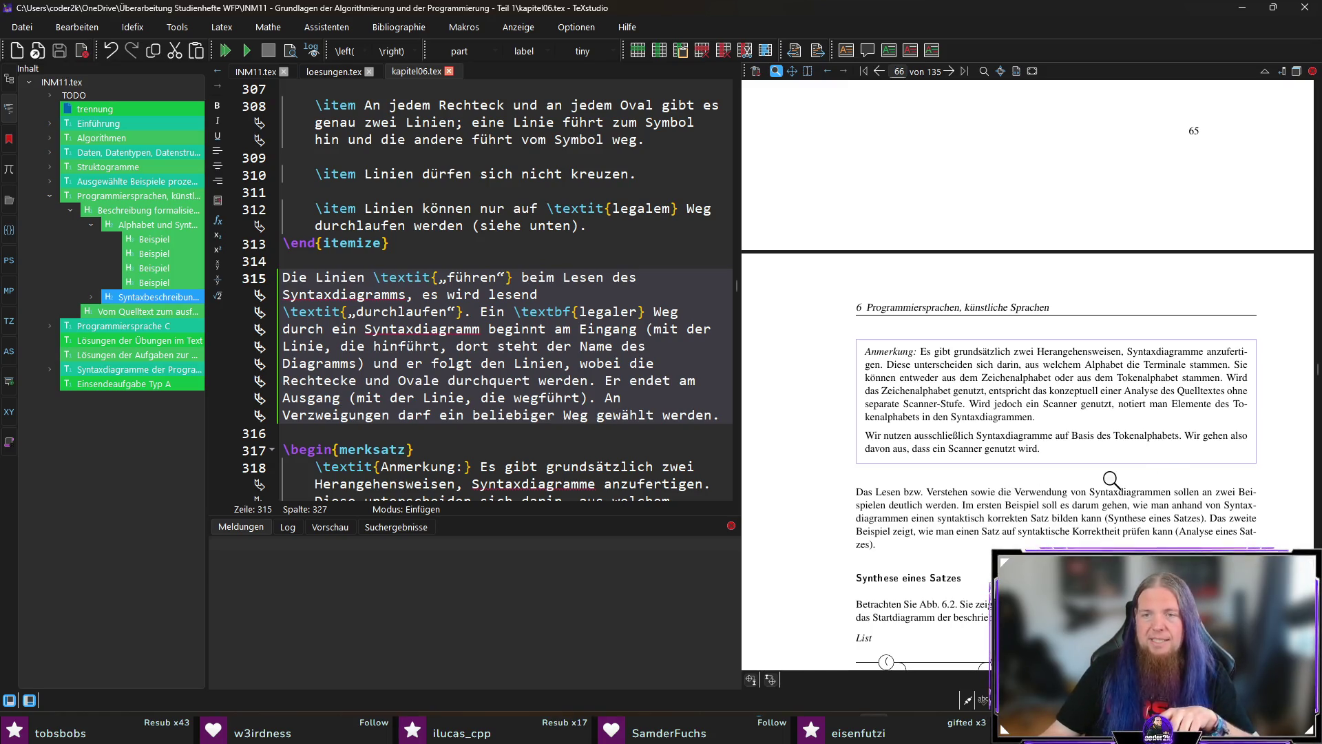
ctrl+click(923, 448)
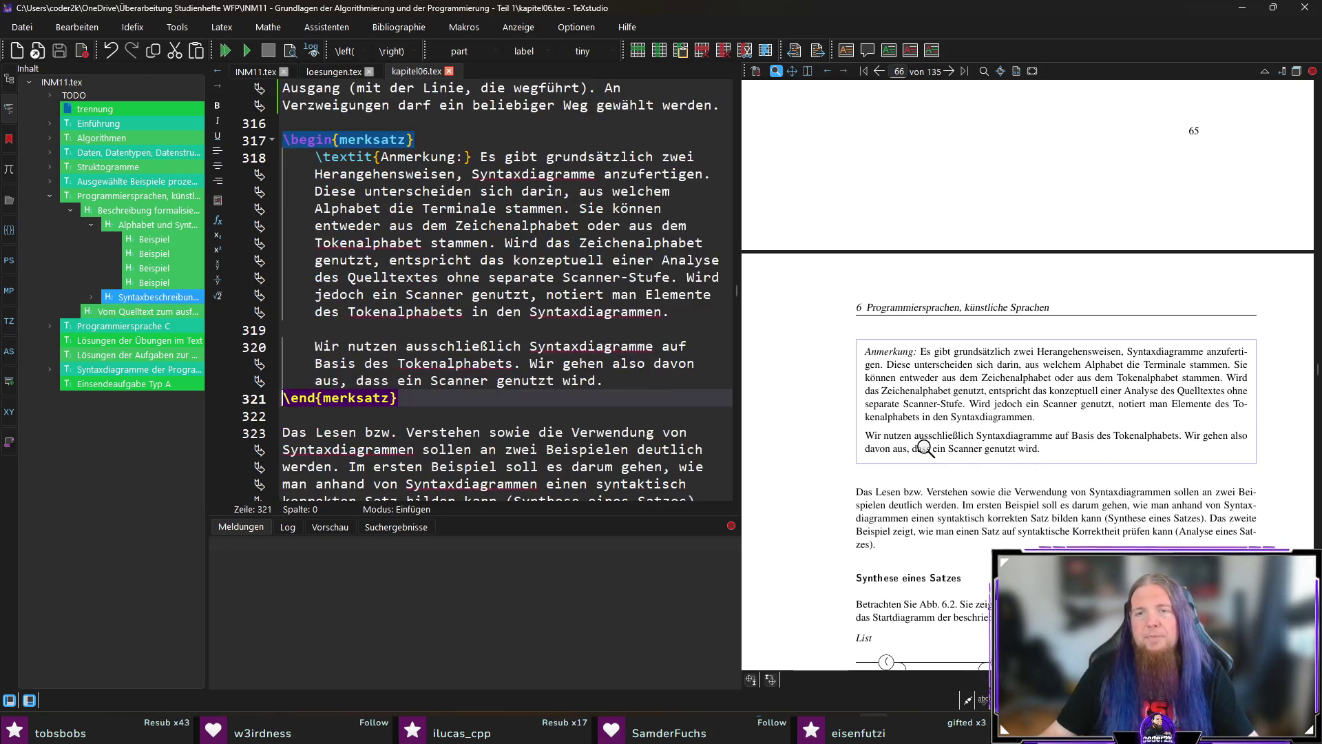
Insert 'bereits in einer vorhergehenden Phase' after 'dass' in line 320, change 'wird' to 'wurde', and save
click(393, 381)
text(bereits in einer vorhergehenden Phase)
key(BackSpace)
key(BackSpace)
key(BackSpace)
text(urde.)
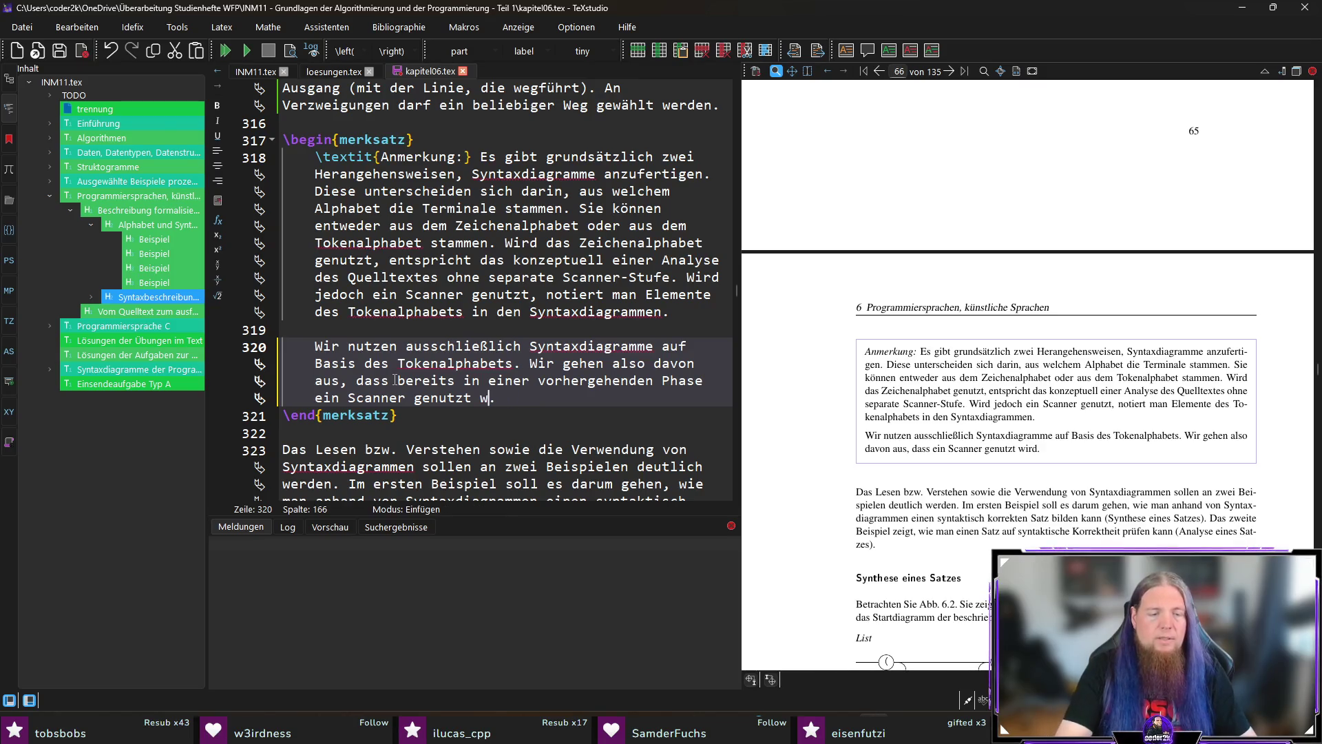
key(ctrl+s)
Extend the sentence with ', um Tokens zu erzeugen', then save and recompile
key(BackSpace)
text(, um Tokens zu erzeugen)
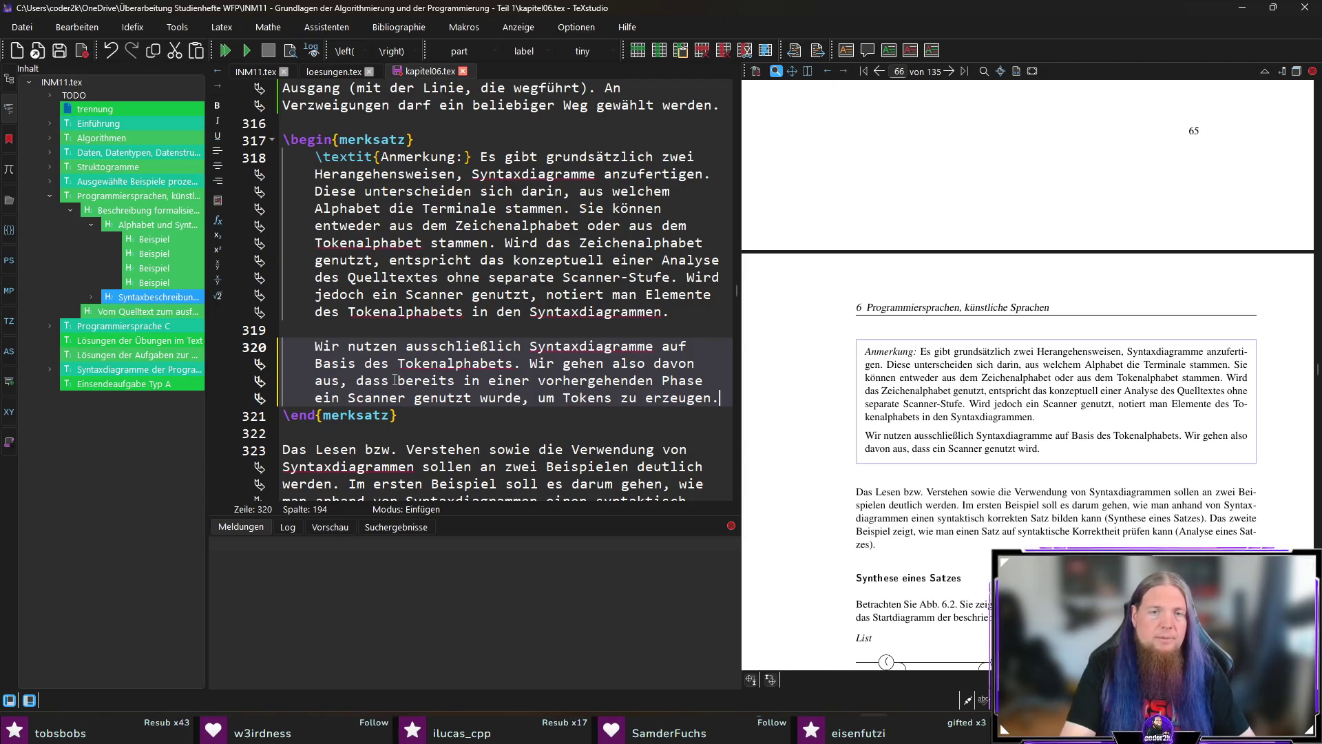
key(ctrl+s)
key(F5)
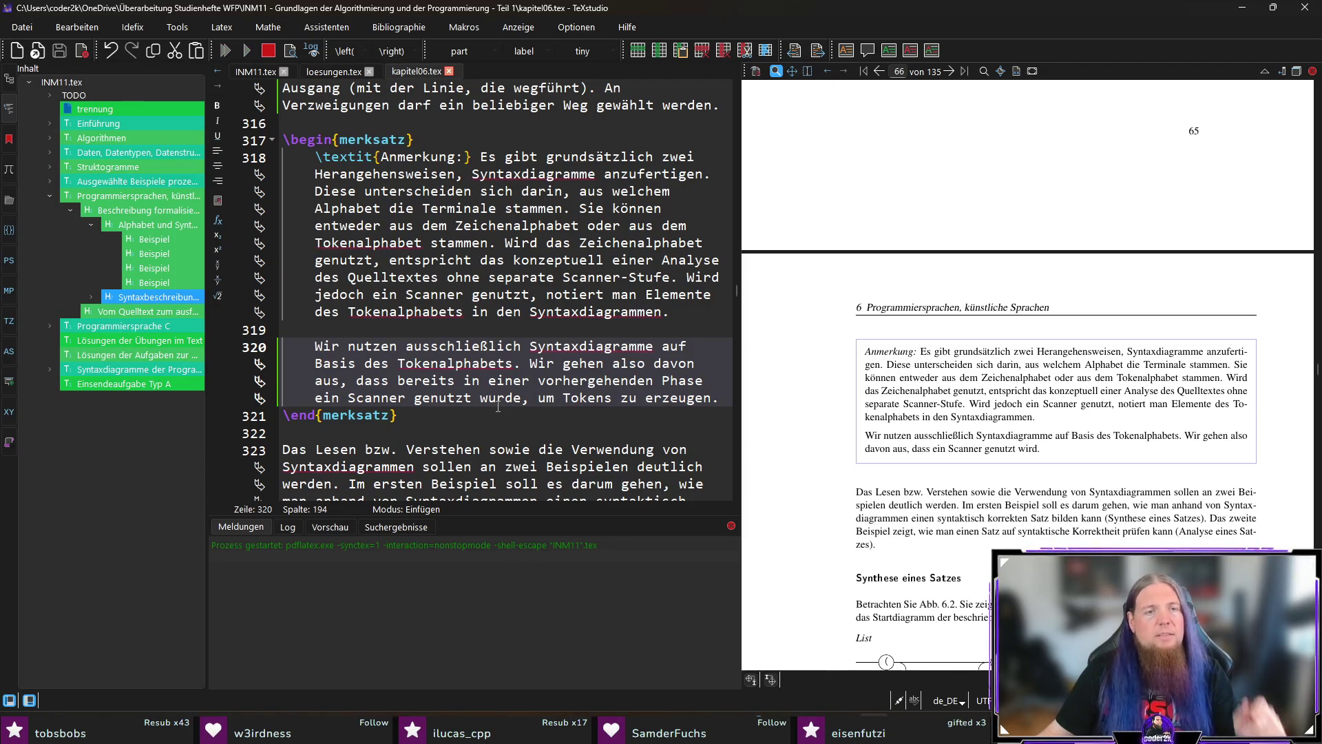
scroll(498, 408, down, 1)
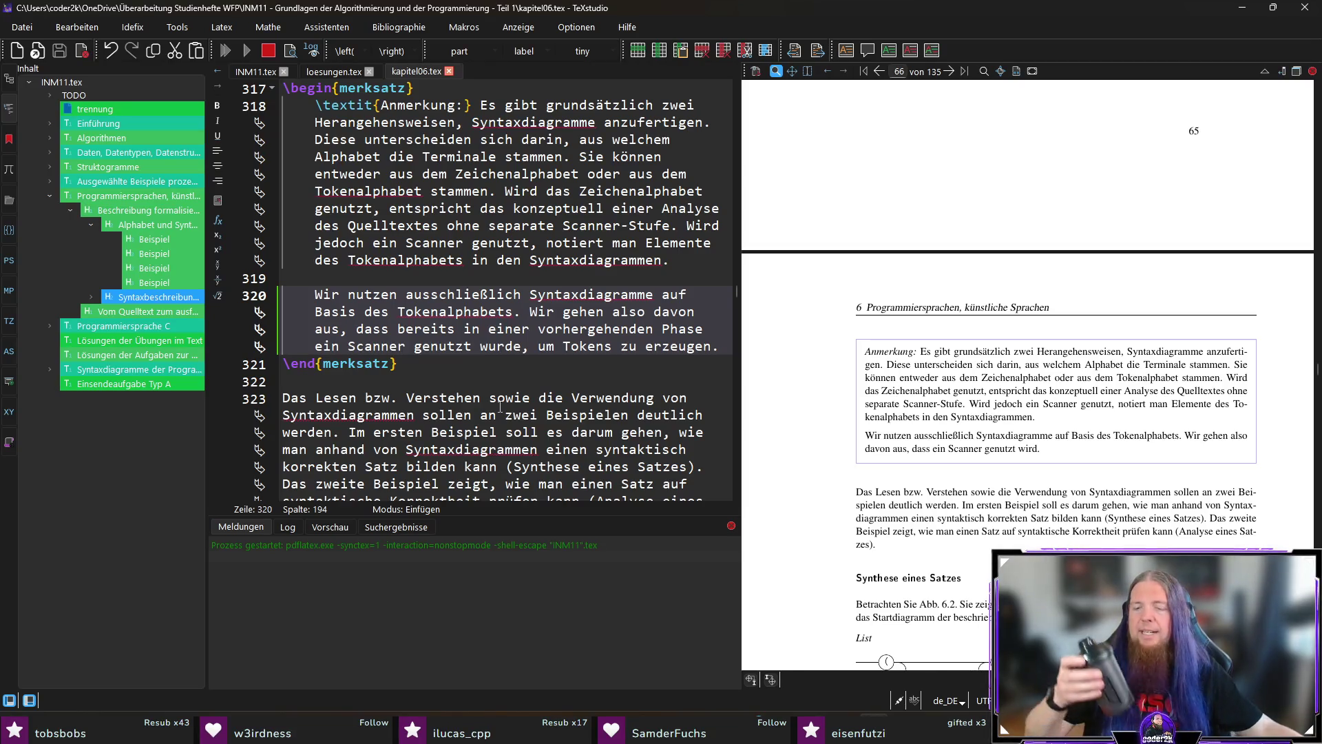
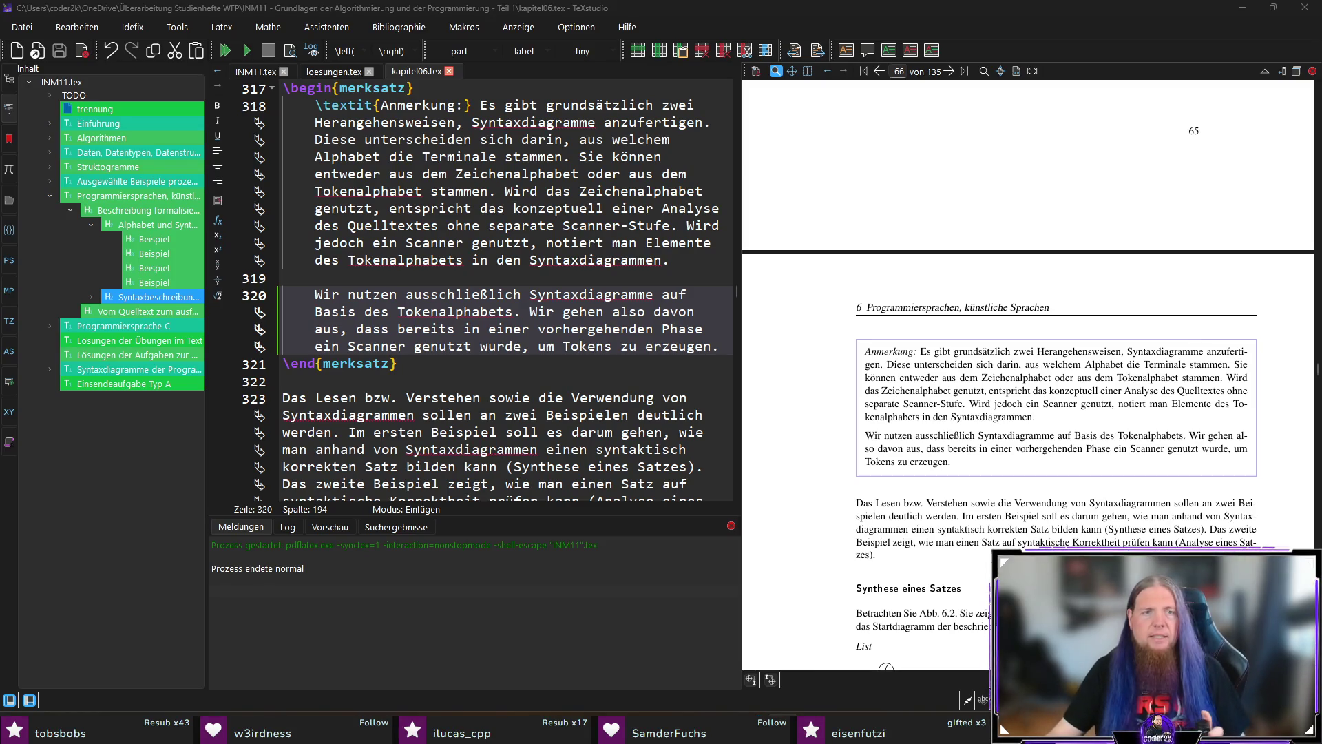
Scroll the PDF preview down to the Synthese eines Satzes section showing Abb. 6.2's List and Elements diagrams
click(538, 363)
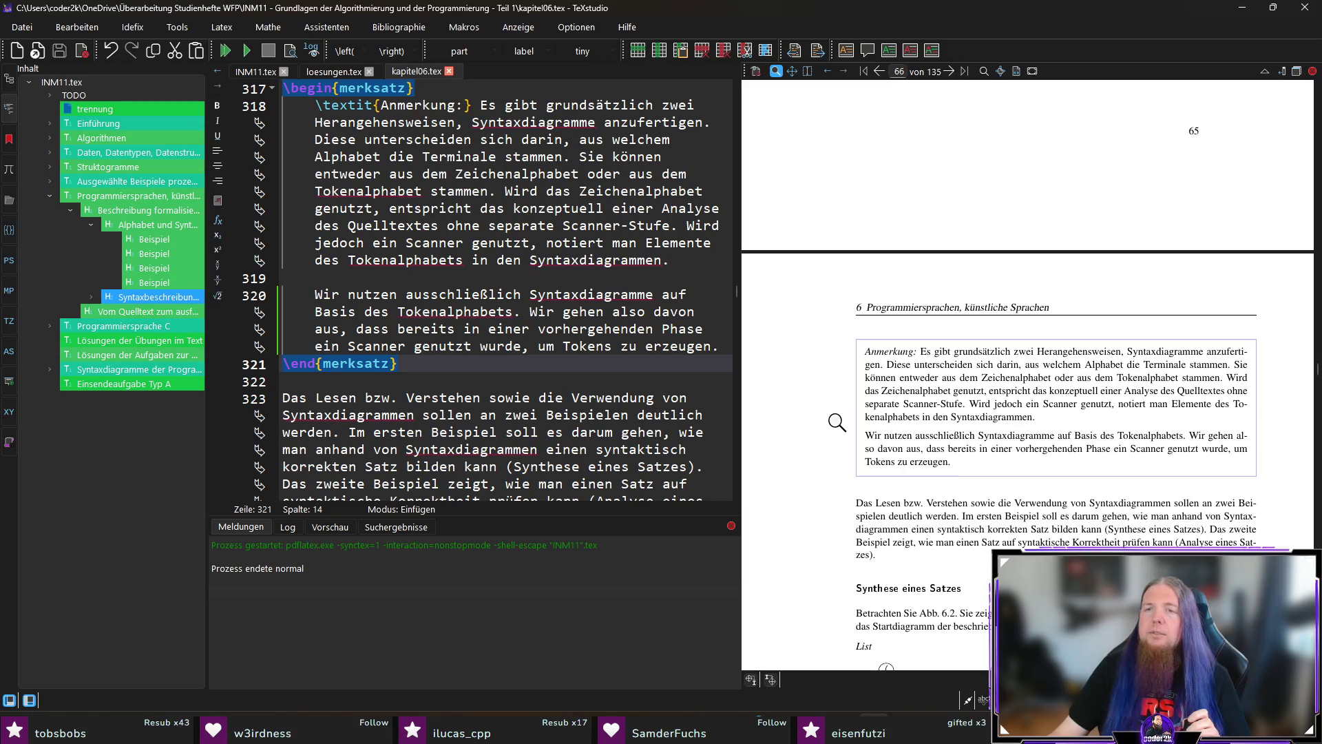
scroll(837, 422, down, 1)
scroll(840, 418, down, 2)
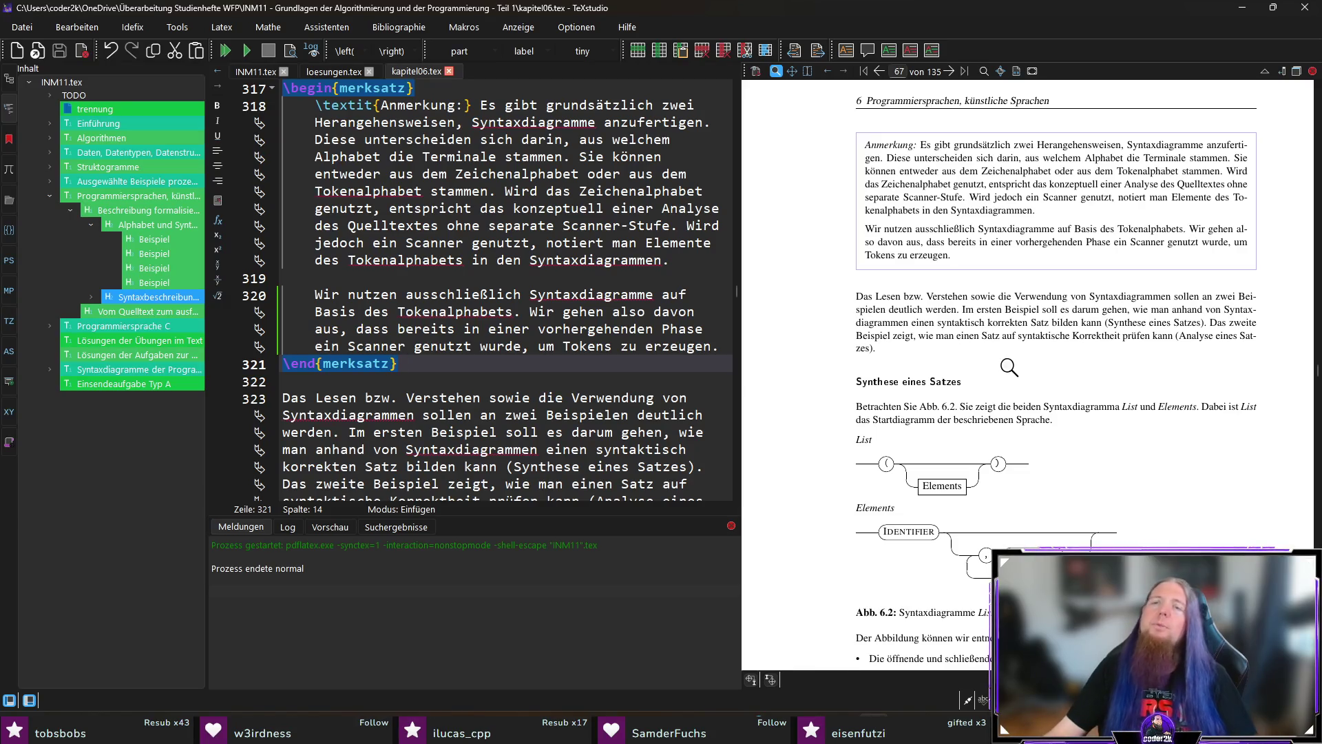
scroll(809, 403, down, 2)
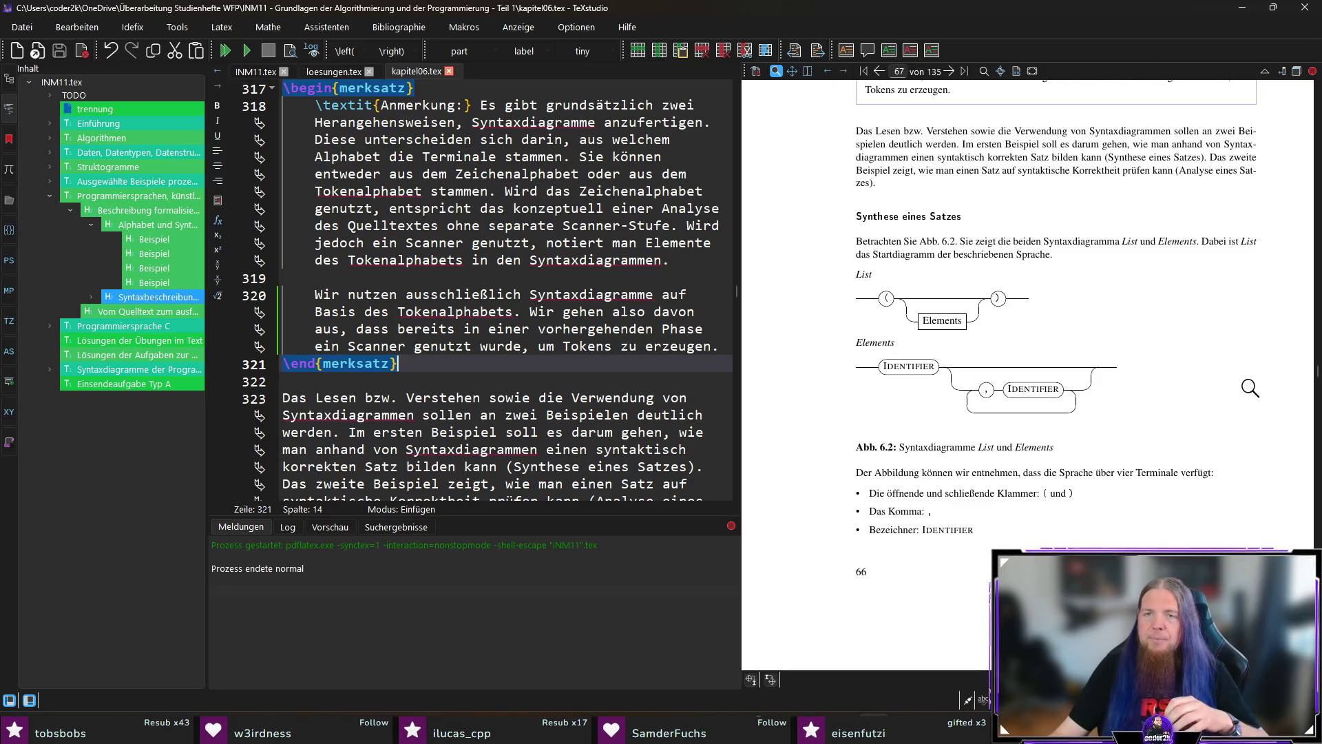
ctrl+click(1095, 241)
Change 'Syntaxdiagramma' to 'Syntaxdiagramme' on line 327 of kapitel06.tex
click(547, 398)
key(BackSpace)
text(e)
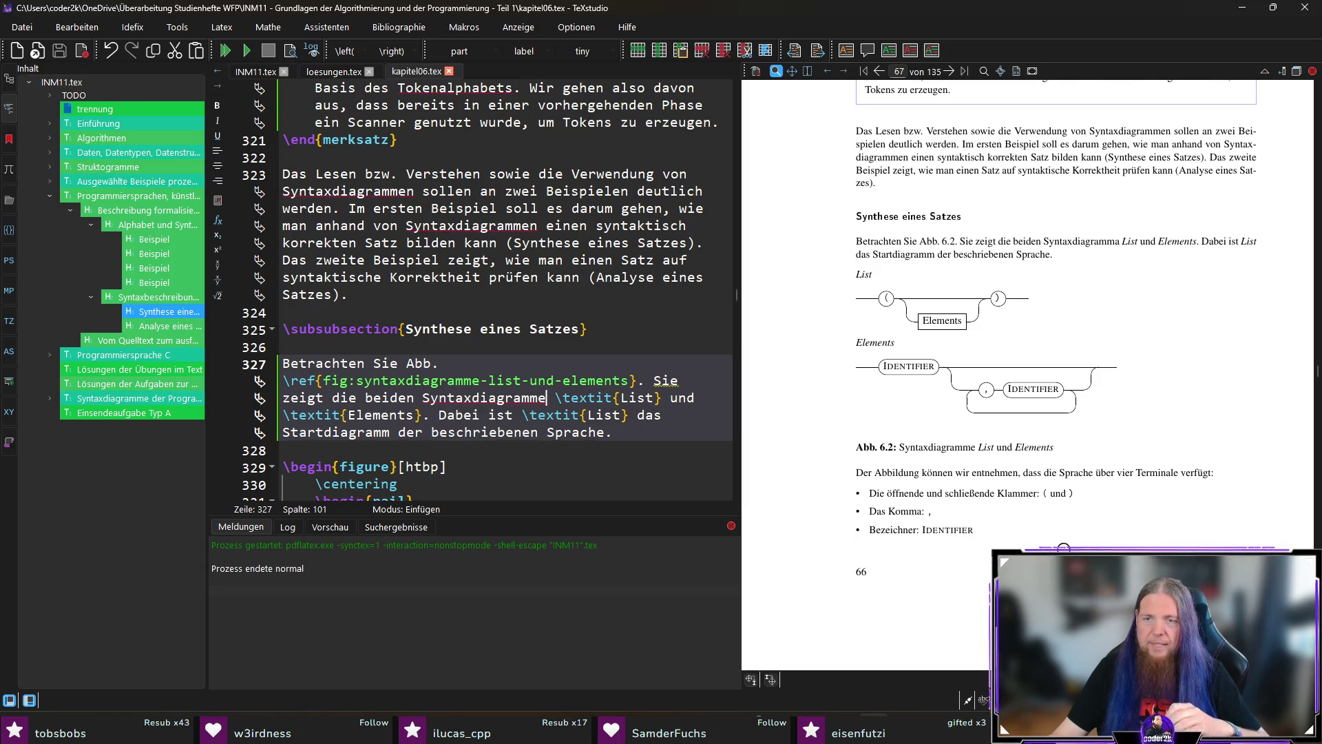
scroll(1161, 489, down, 1)
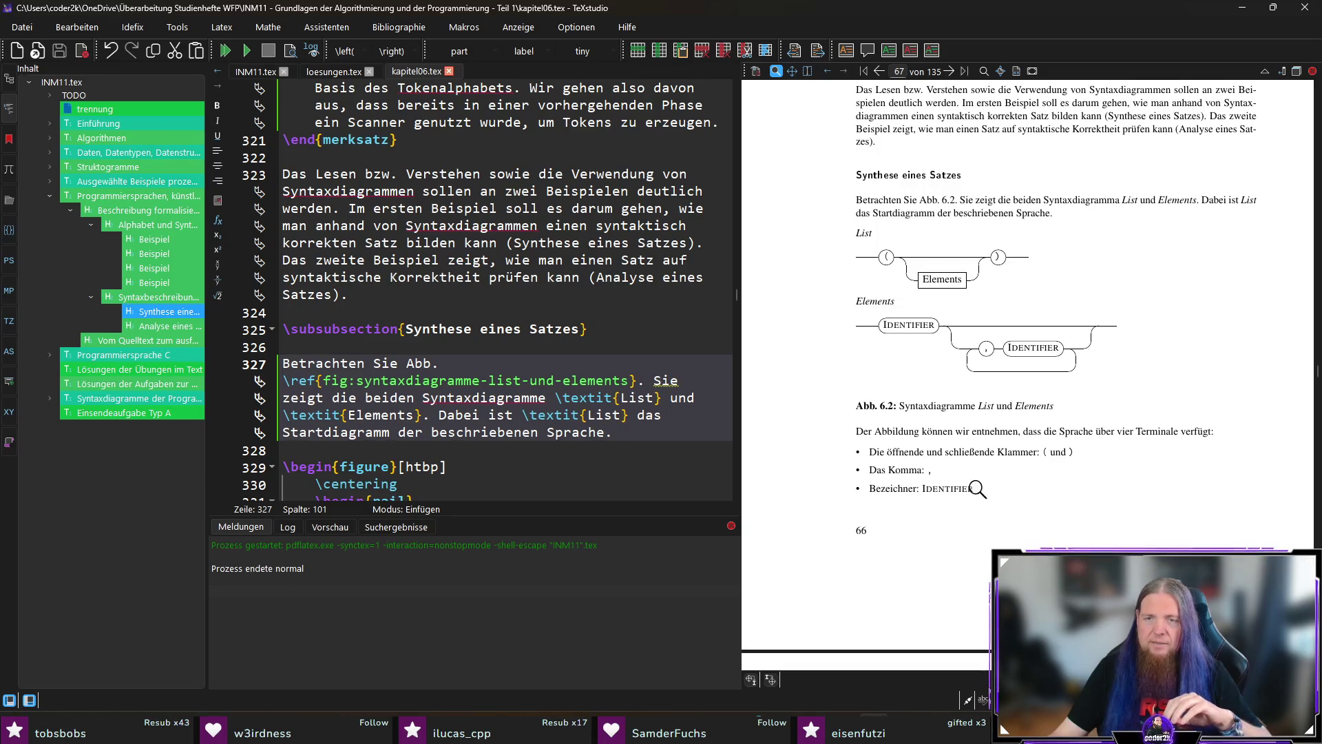
scroll(1043, 356, down, 4)
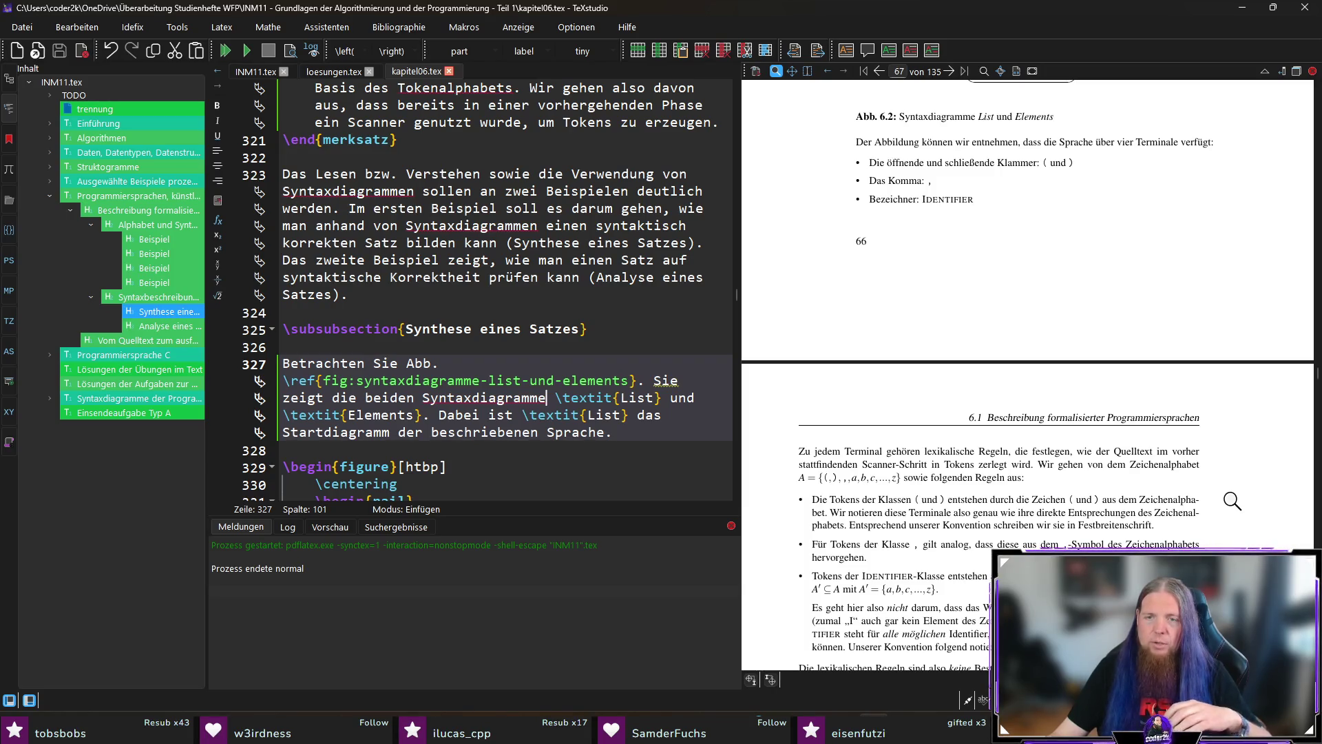
scroll(1234, 495, down, 1)
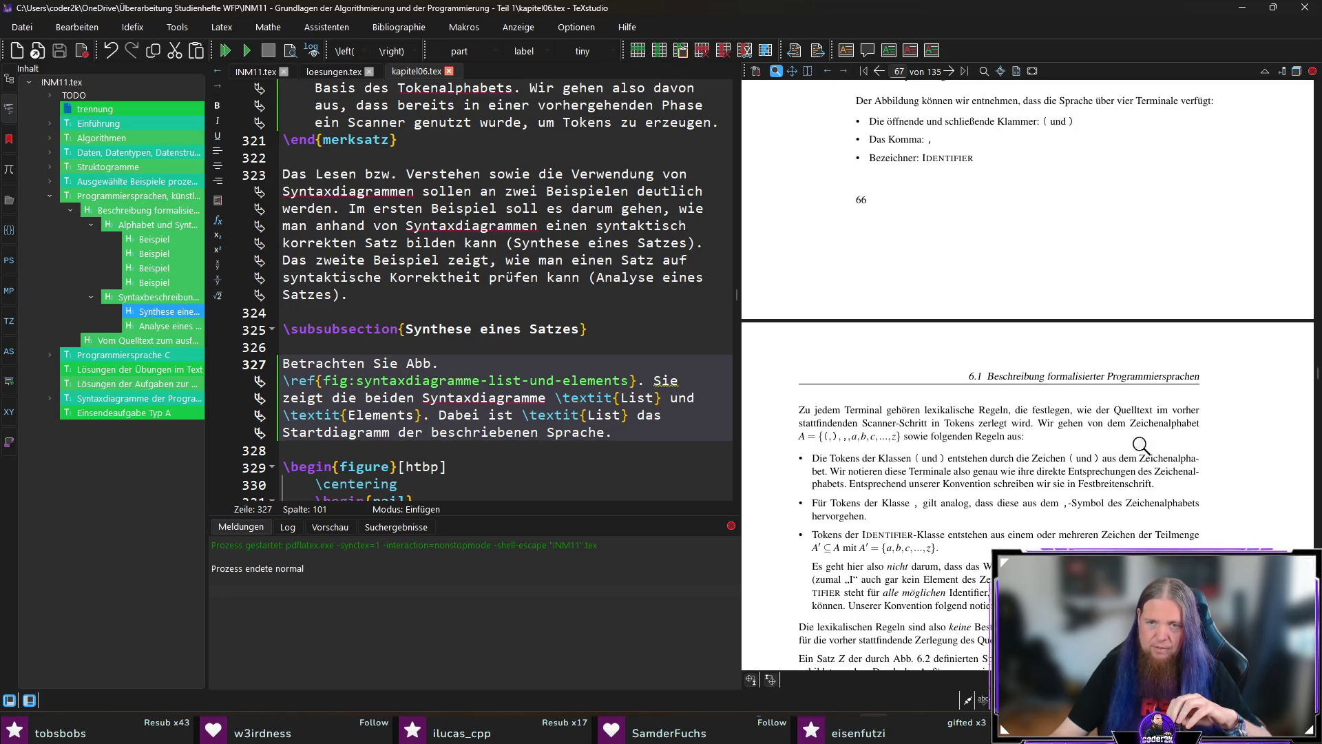
scroll(1251, 469, down, 1)
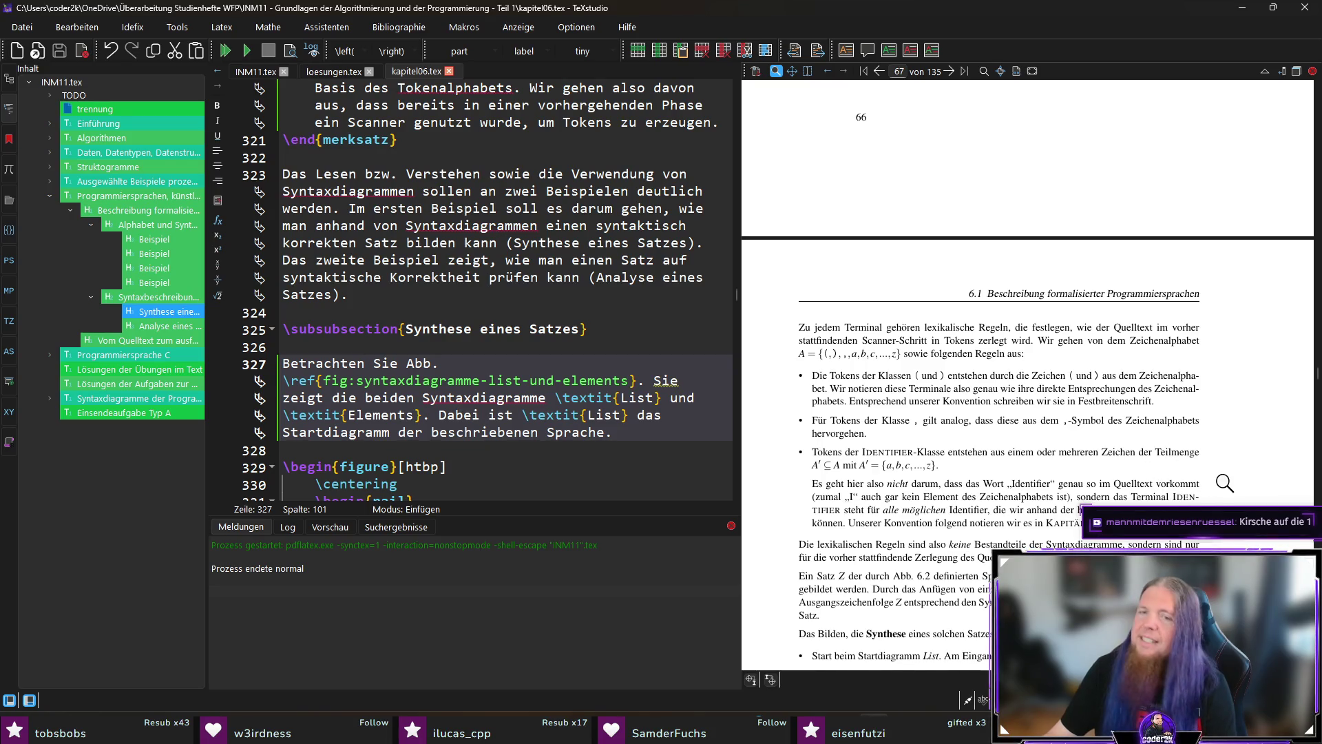
scroll(1224, 482, down, 1)
scroll(1224, 482, down, 2)
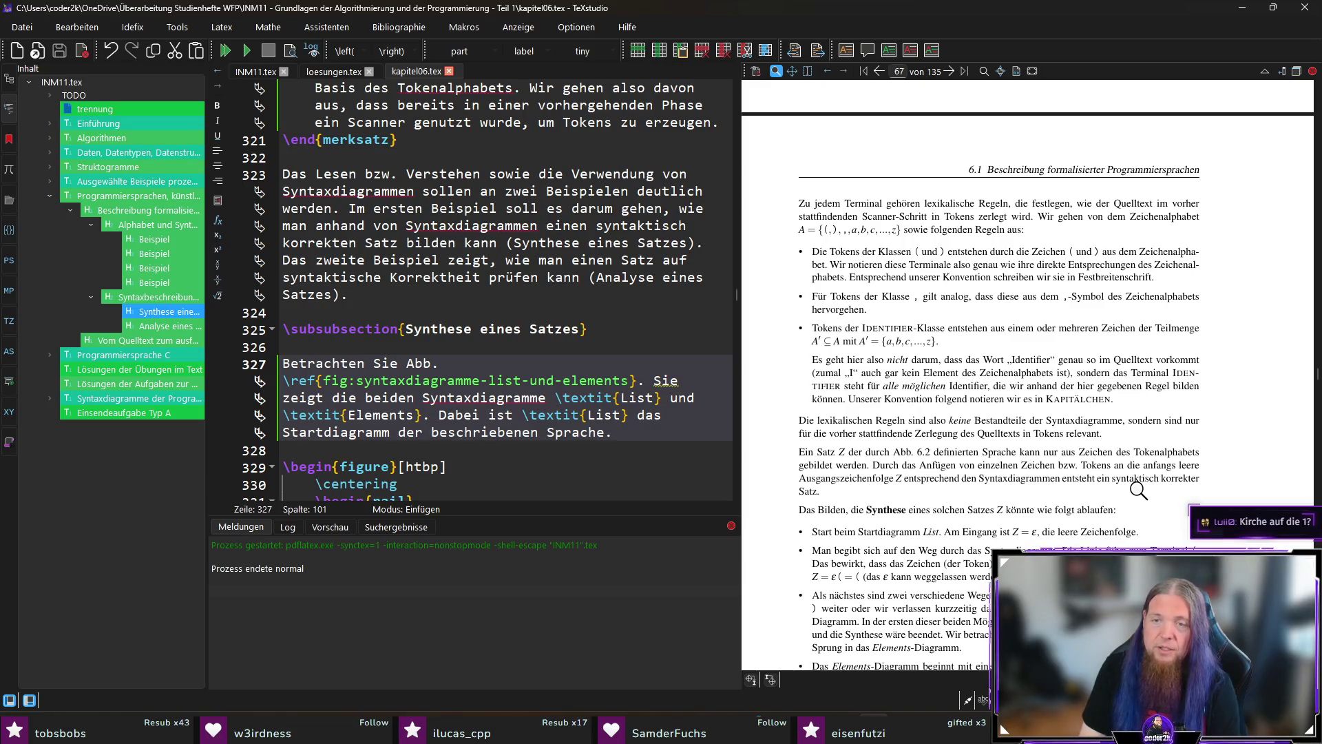
scroll(1140, 489, down, 1)
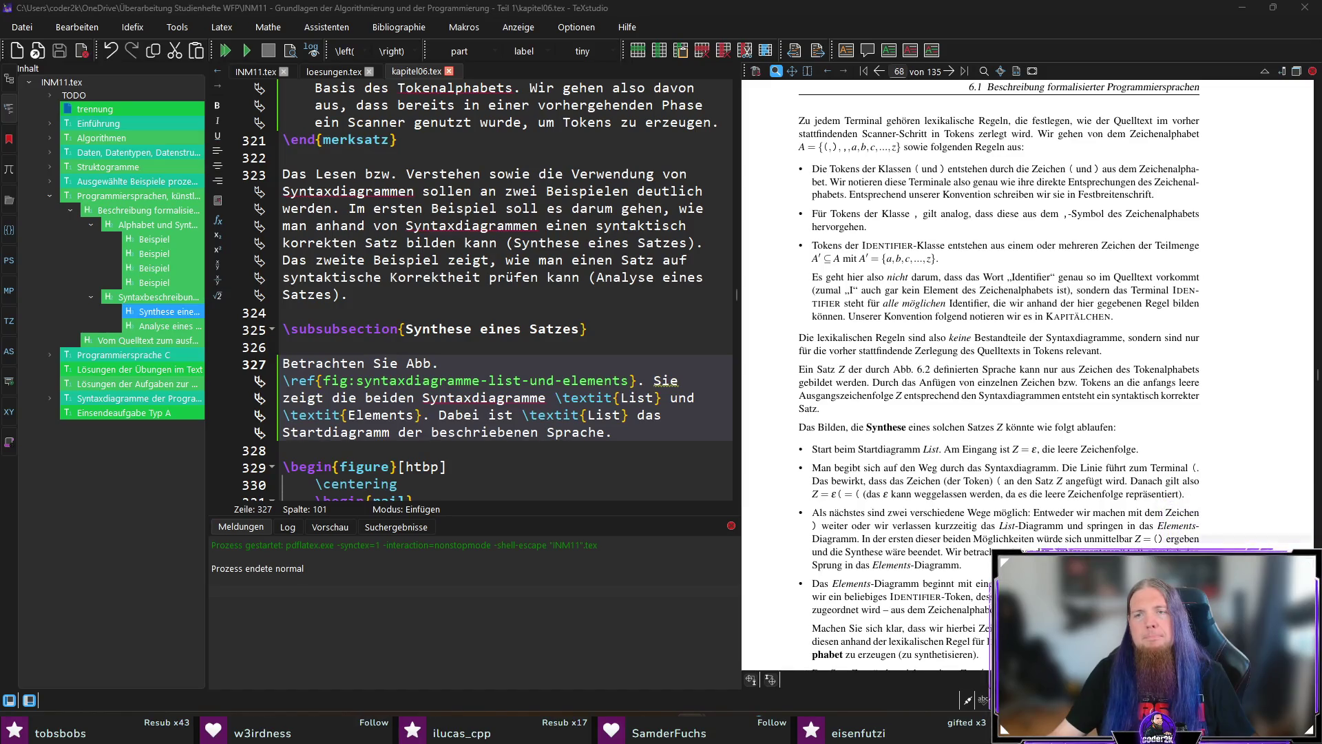
ctrl+click(947, 392)
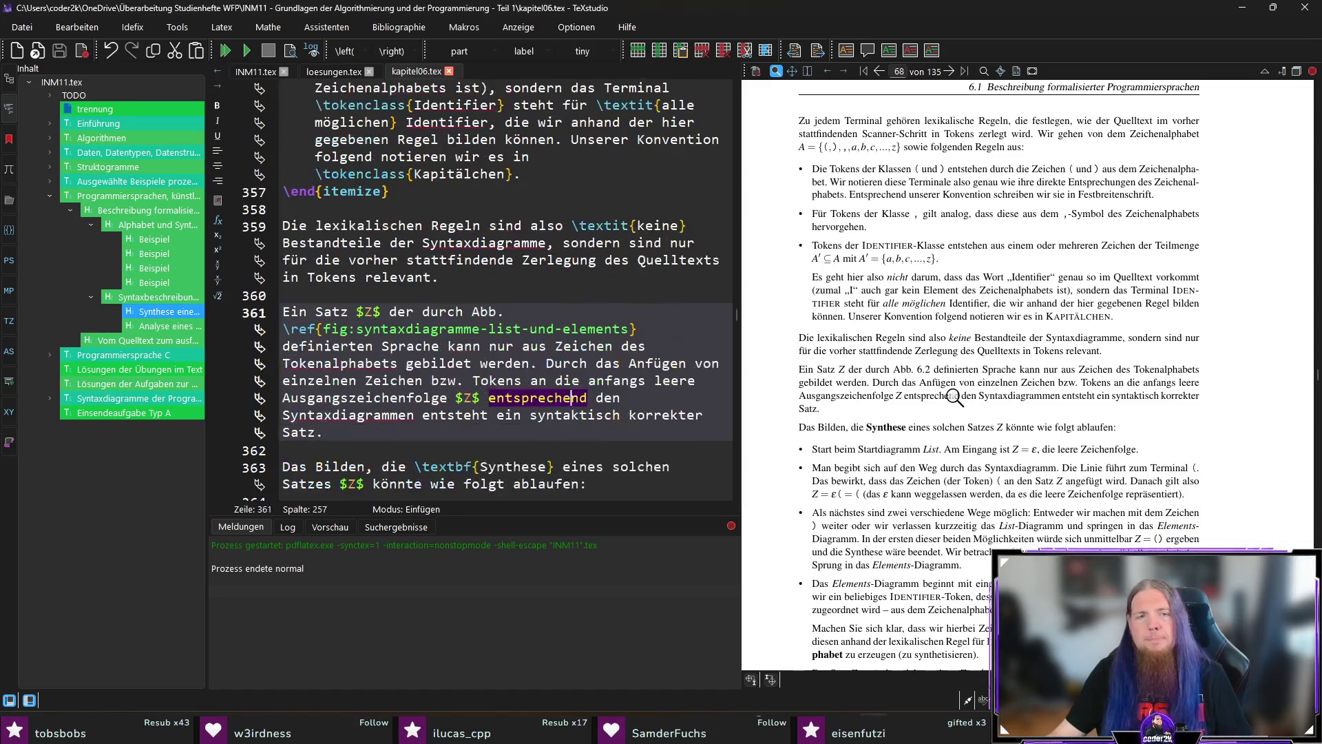
Select the line 361 sentence from 'Durch das Anfügen' to 'syntaktisch korrekter Satz.'
click(331, 430)
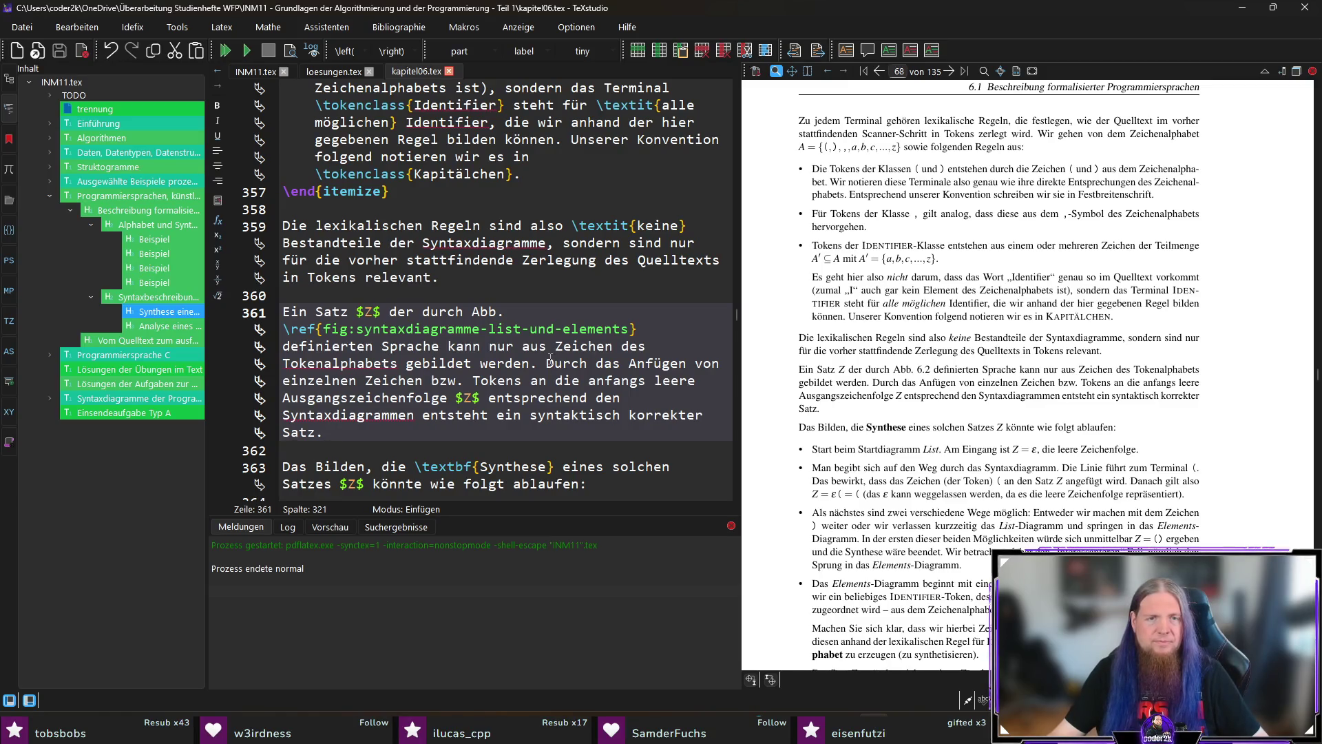
drag(548, 364, 559, 427)
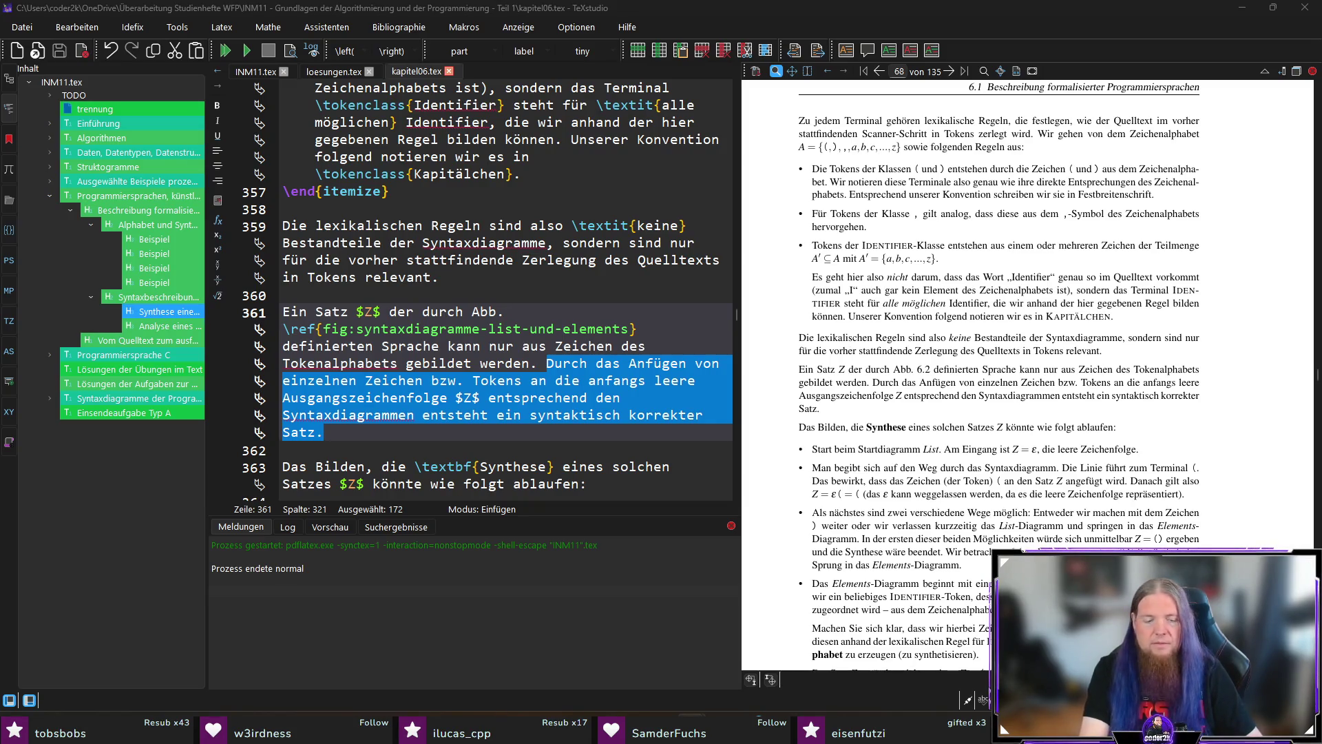
key(alt+Tab)
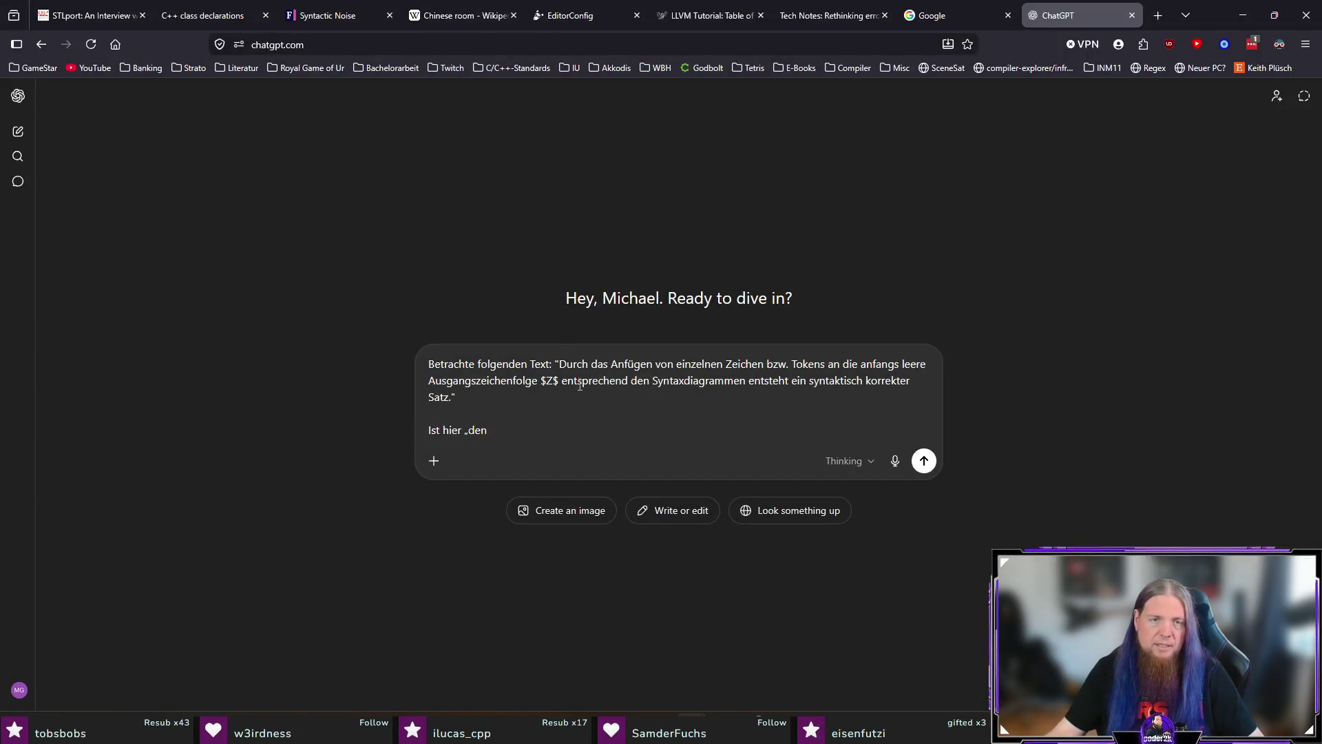
Put the sentence in German „…“ quotes and ask whether „den Syntaxdiagrammen“ or „der Syntaxdiagramme“ is correct
click(559, 364)
key(BackSpace)
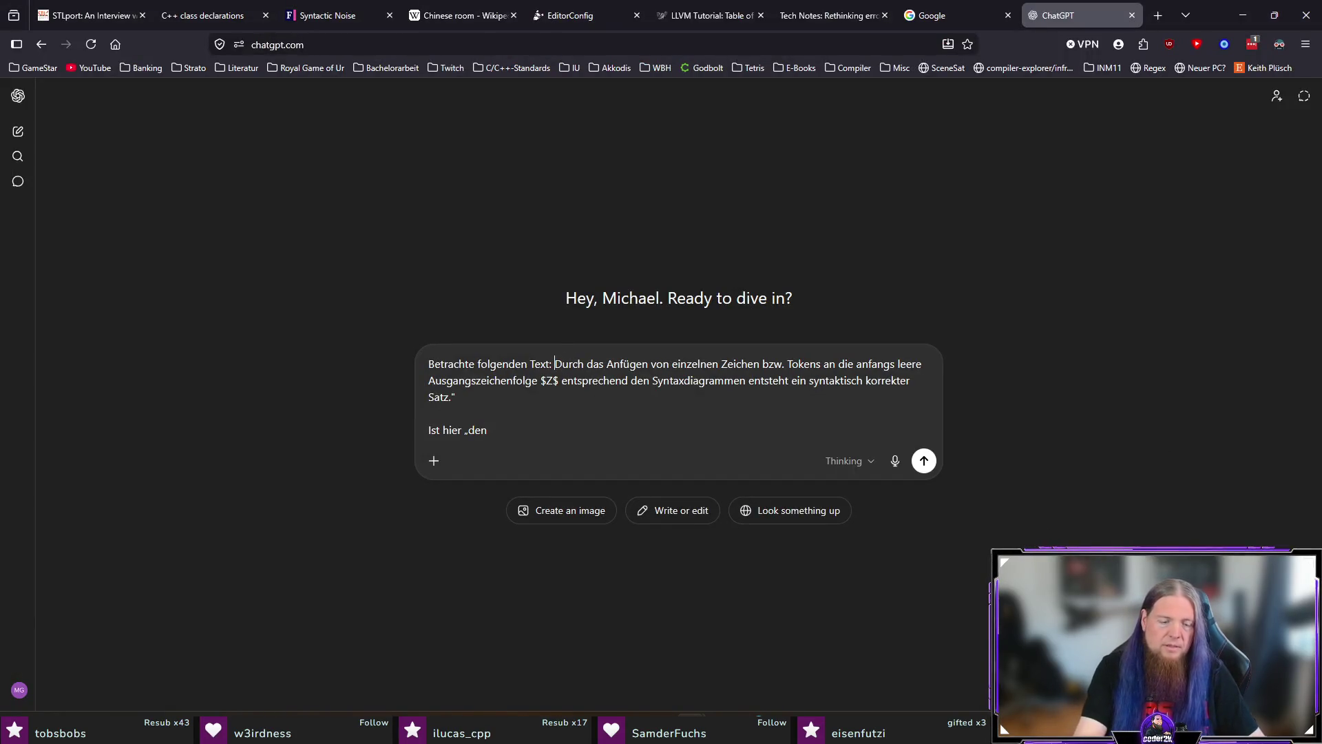
text(„)
key(BackSpace)
text(“  Ist hier „den )
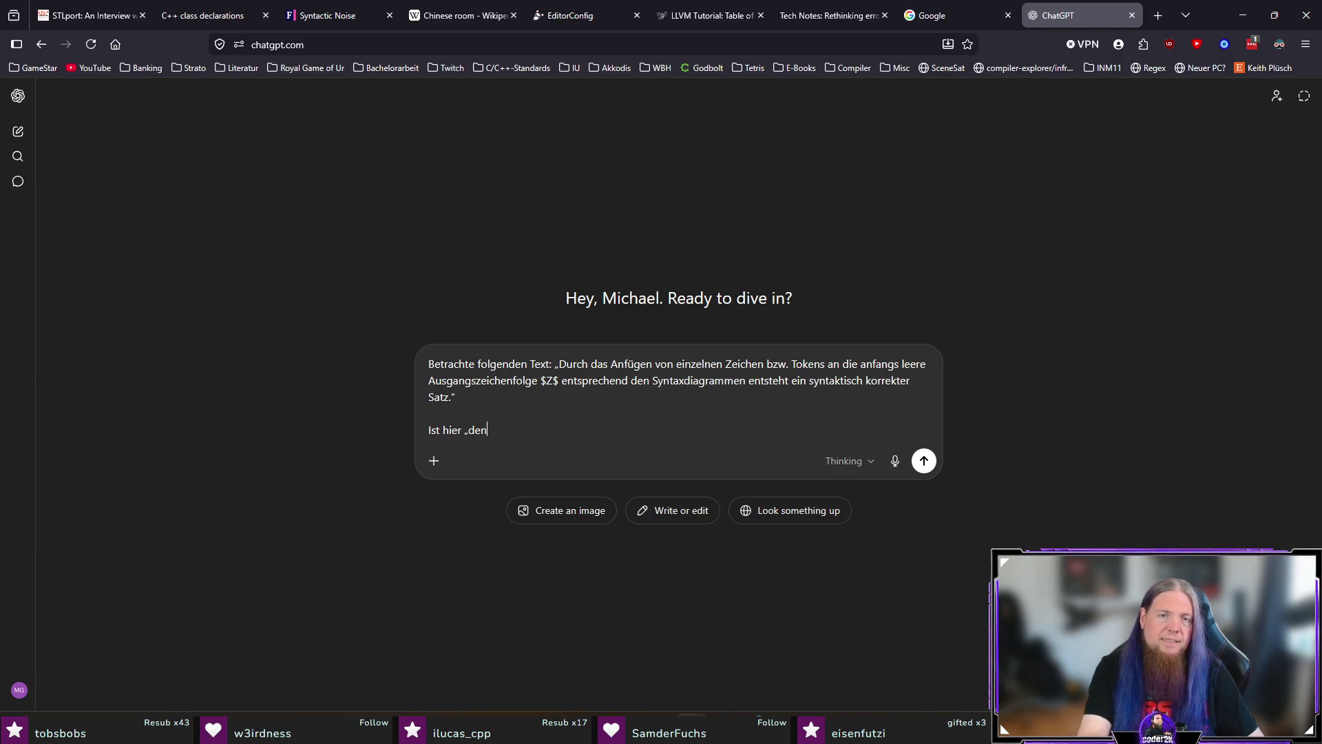
text(Syntaxg)
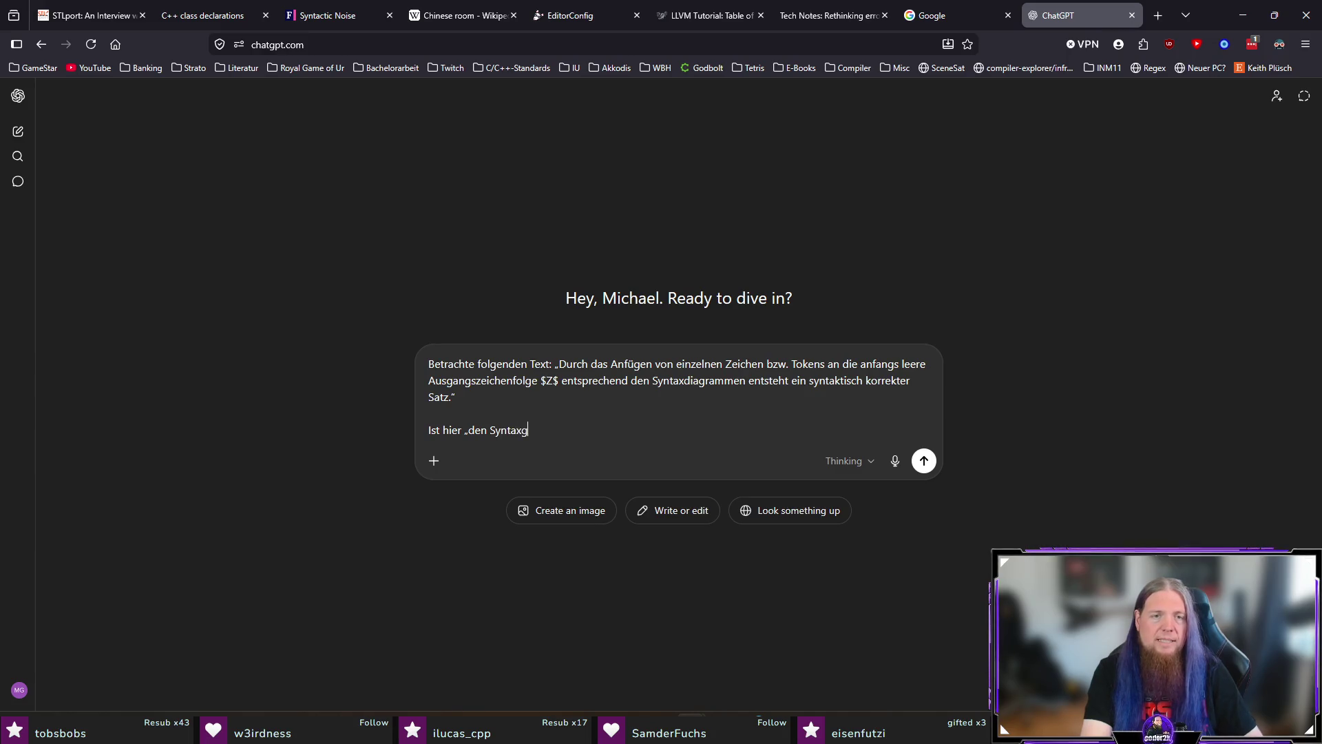
key(BackSpace)
text(diagrammen“ )
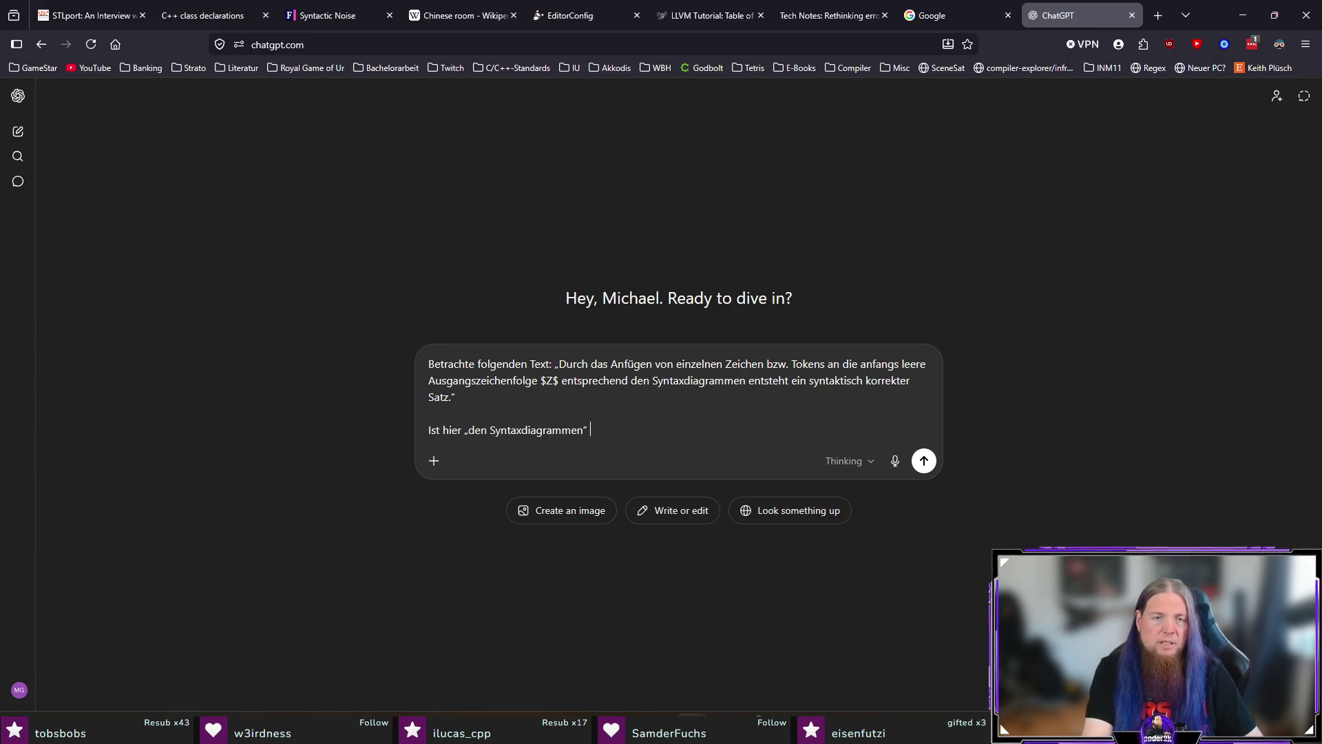
text(oder „der Syntaxdiagramme“ korrekt?)
key(Return)
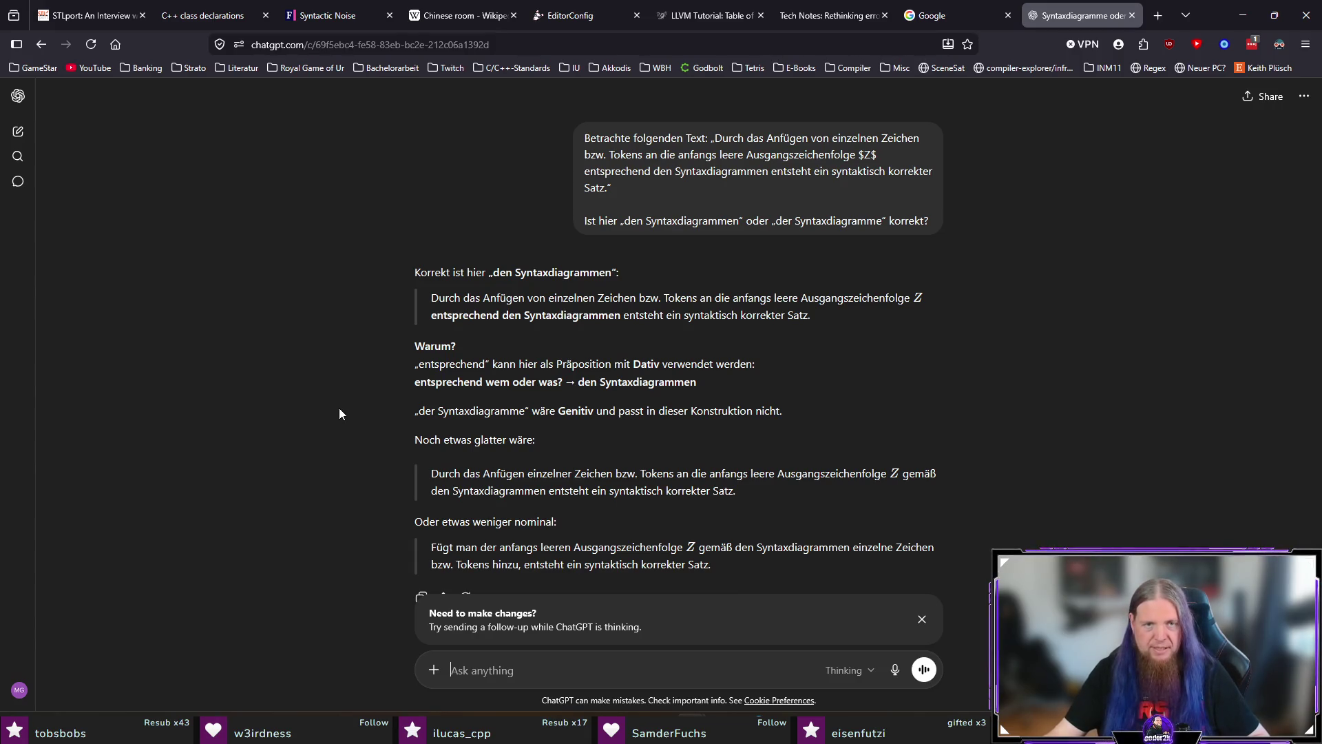
Read ChatGPT's dative explanation confirming 'den Syntaxdiagrammen', then return to line 361 in TeXstudio
drag(482, 272, 654, 267)
click(776, 271)
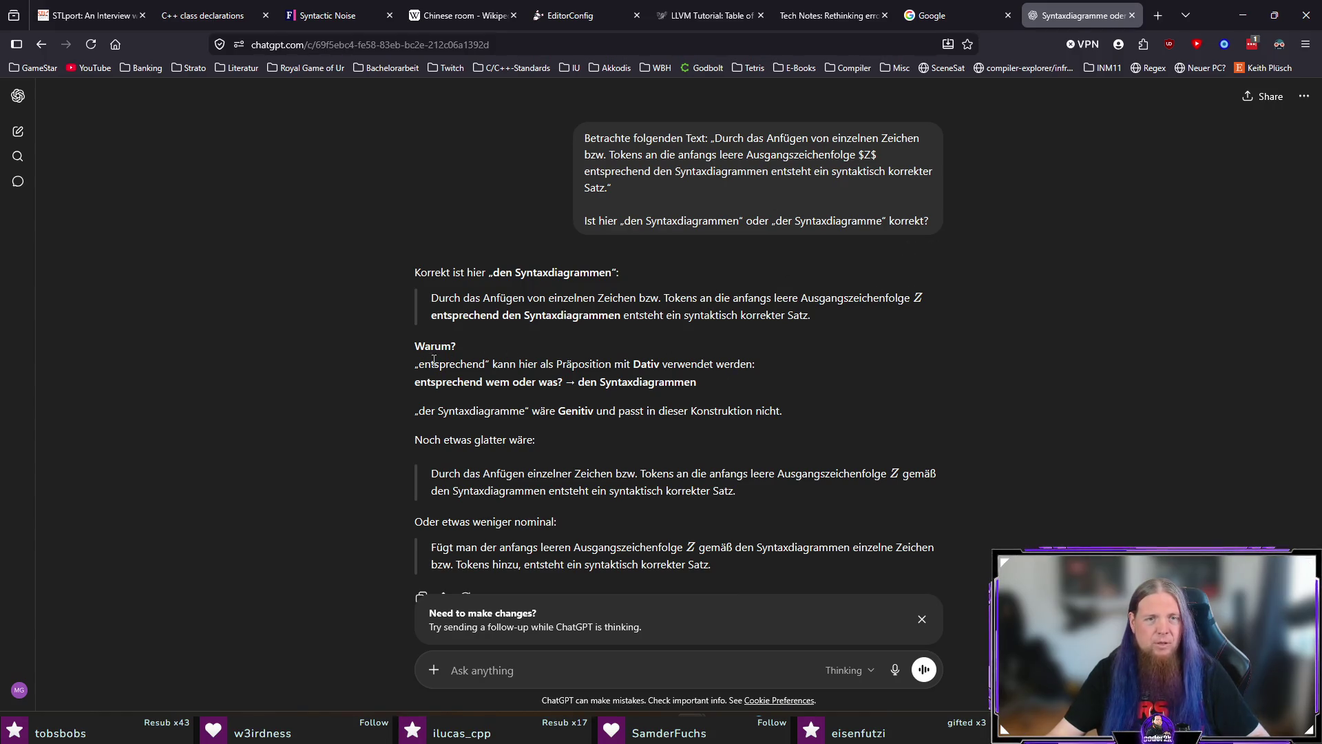
mouse_move(537, 363)
mouse_down()
mouse_move(759, 366)
mouse_move(763, 381)
mouse_up()
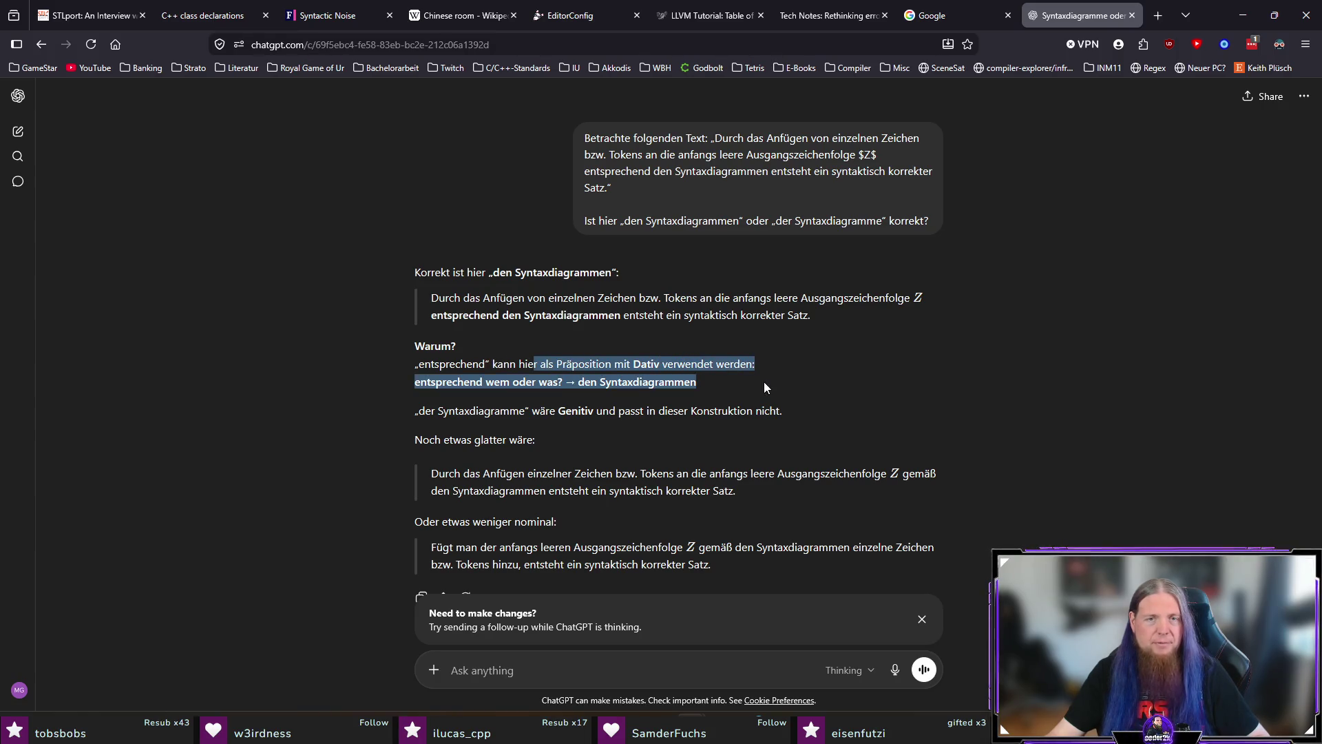
click(709, 385)
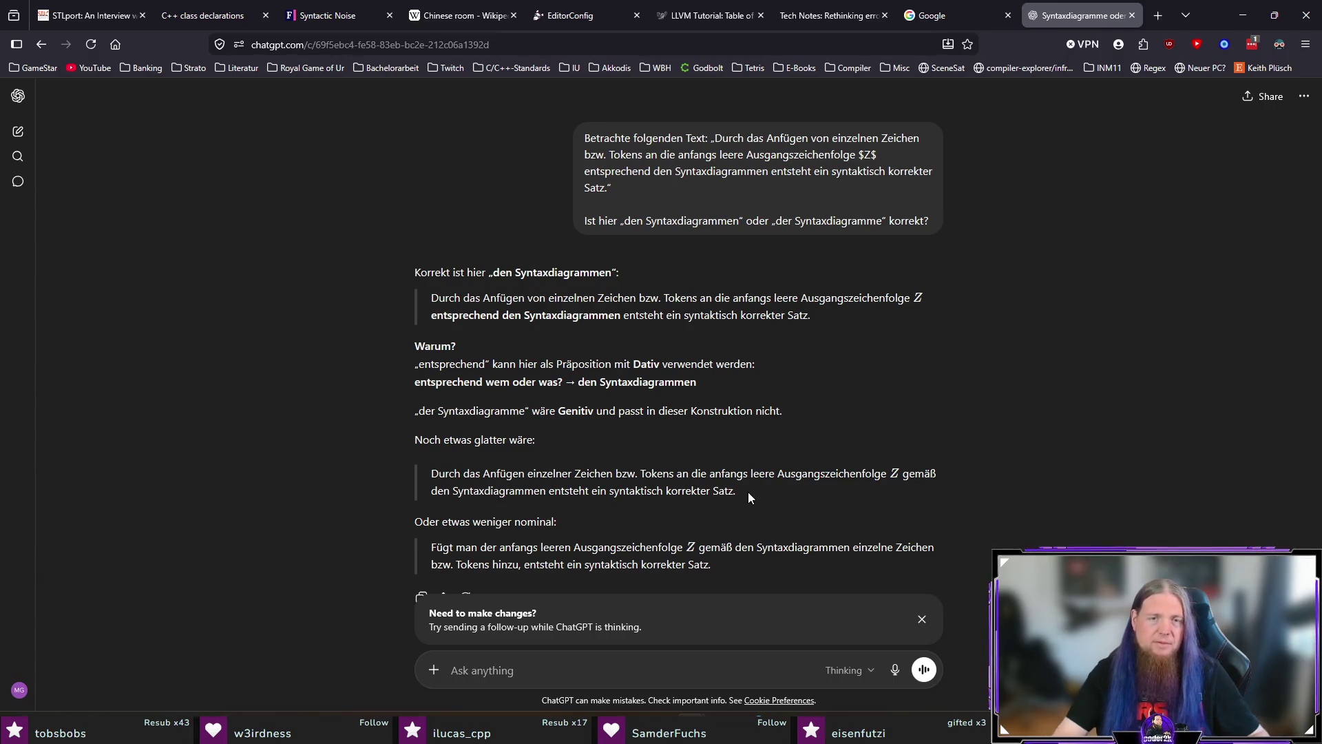
key(alt+Tab)
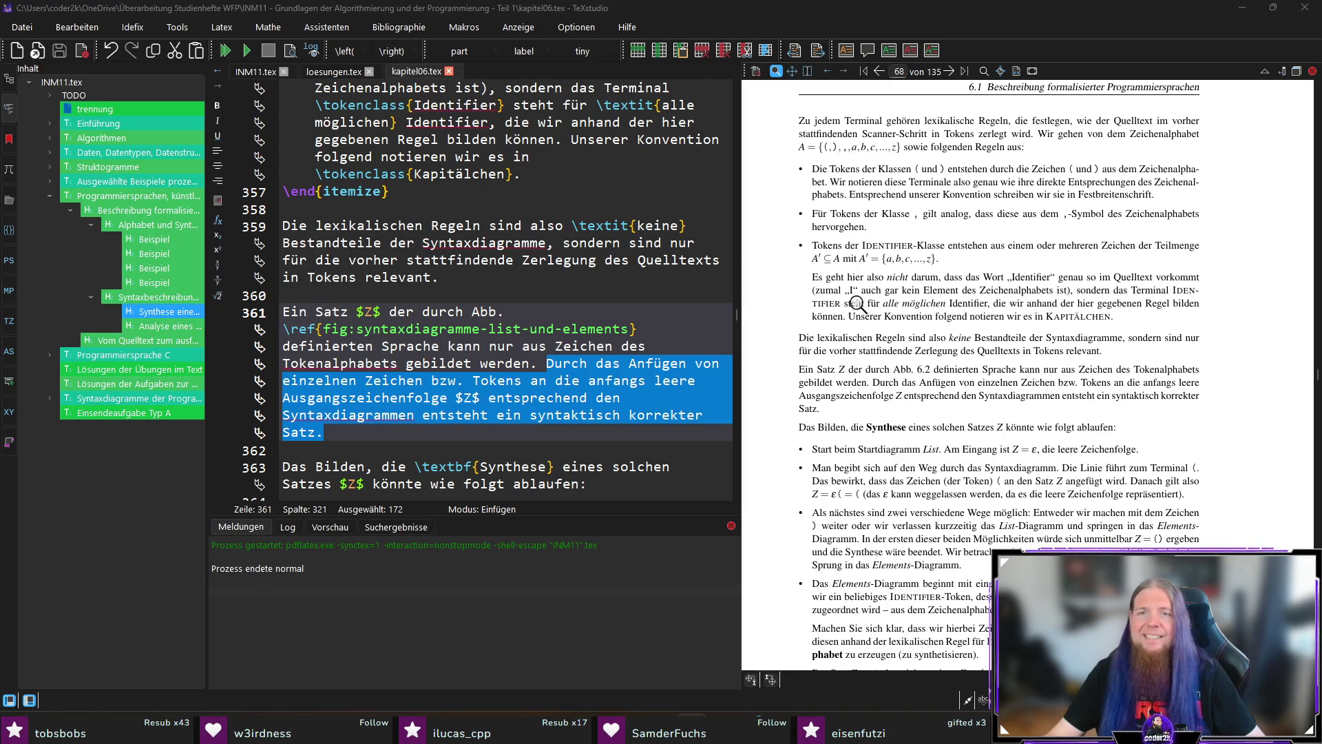
click(288, 380)
Drop 'von' so line 361 reads 'Anfügen einzelner Zeichen'
click(353, 386)
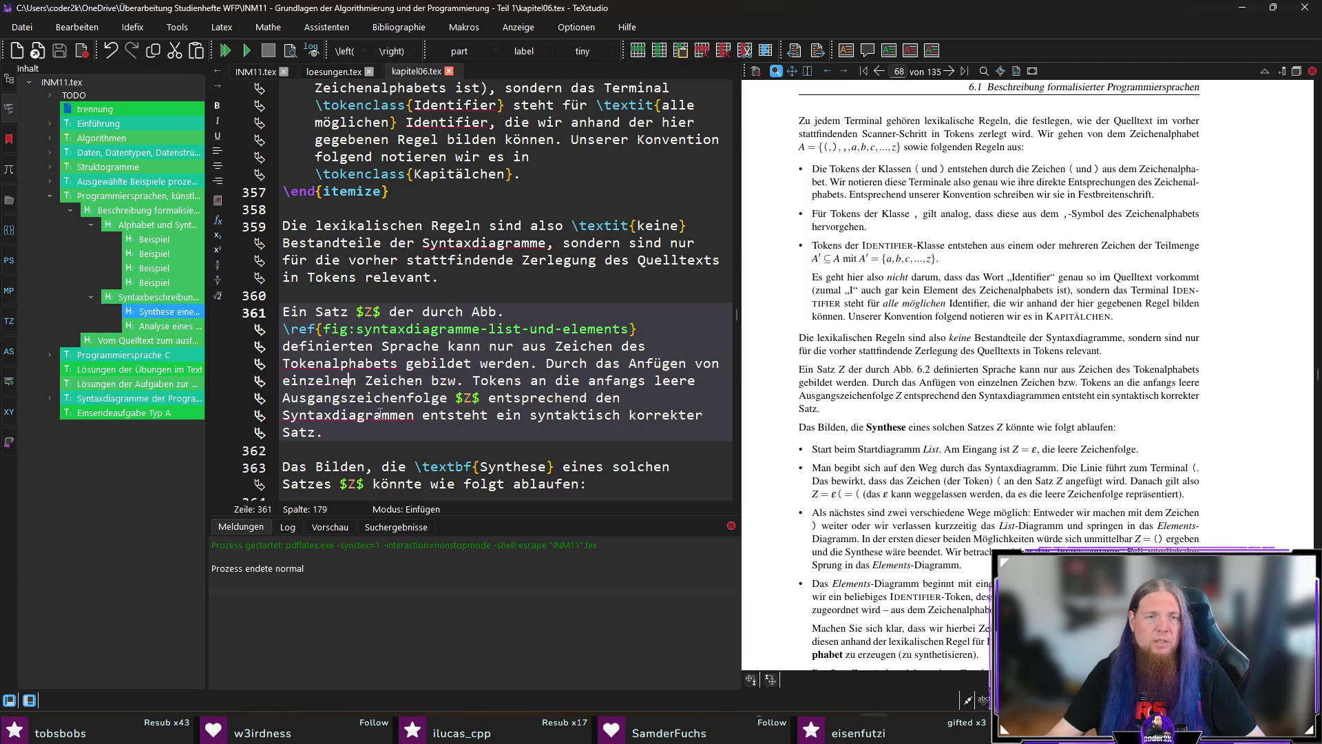
key(ctrl+Left)
key(BackSpace)
key(BackSpace)
key(BackSpace)
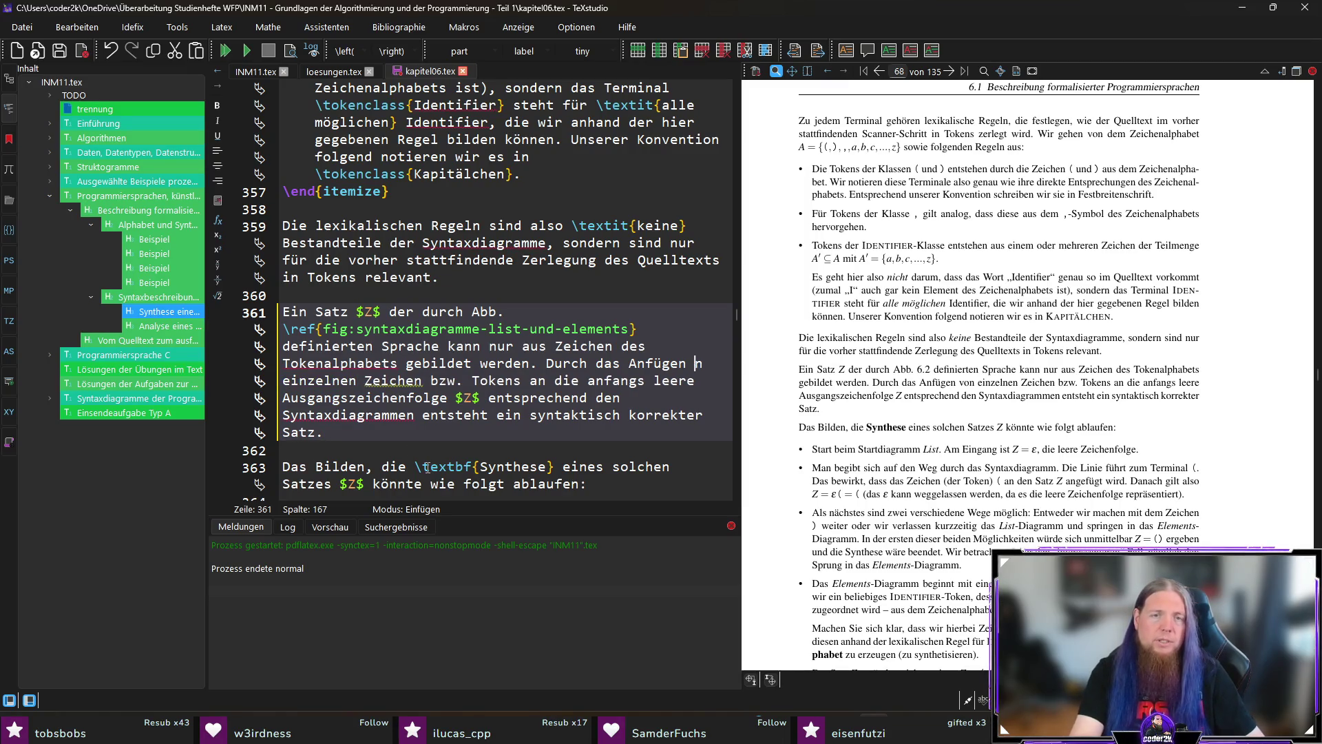
key(Right)
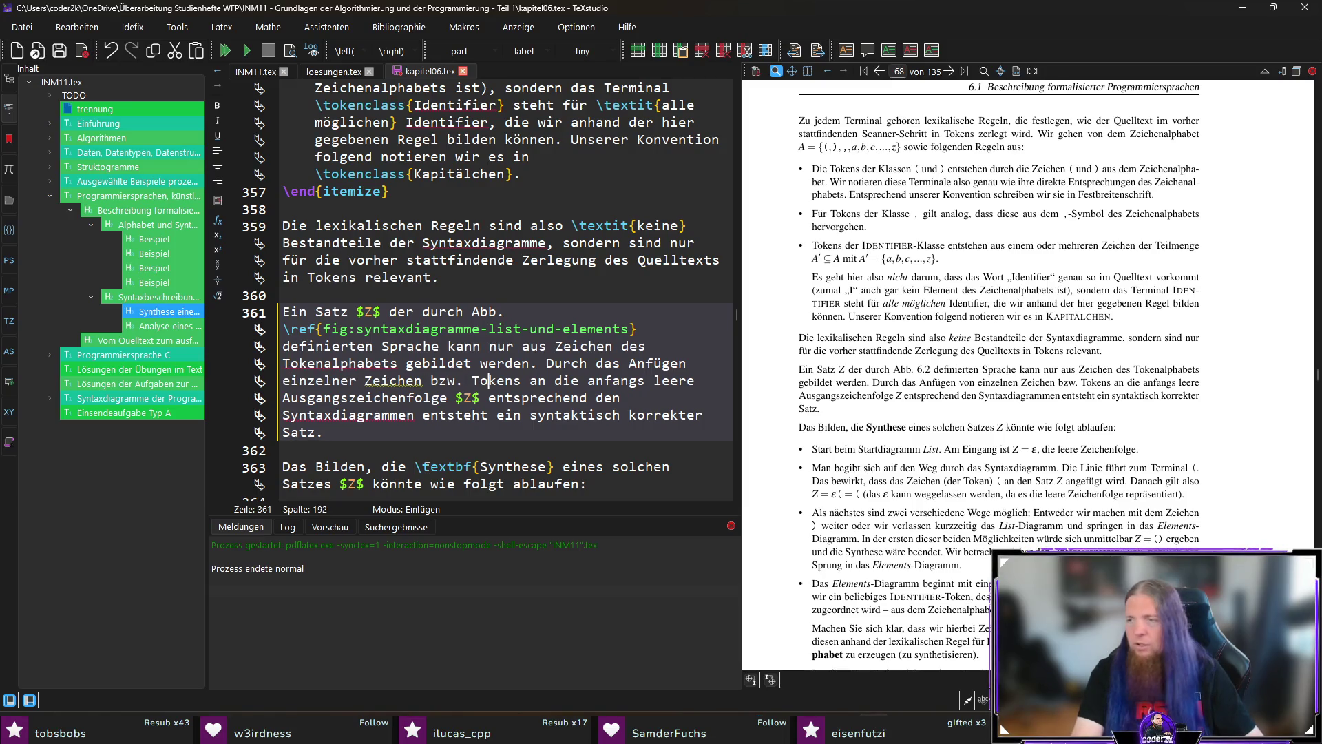
Replace 'entsprechend' with 'gemäß' and recompile the document with F5
key(ctrl+Right)
key(ctrl+Right)
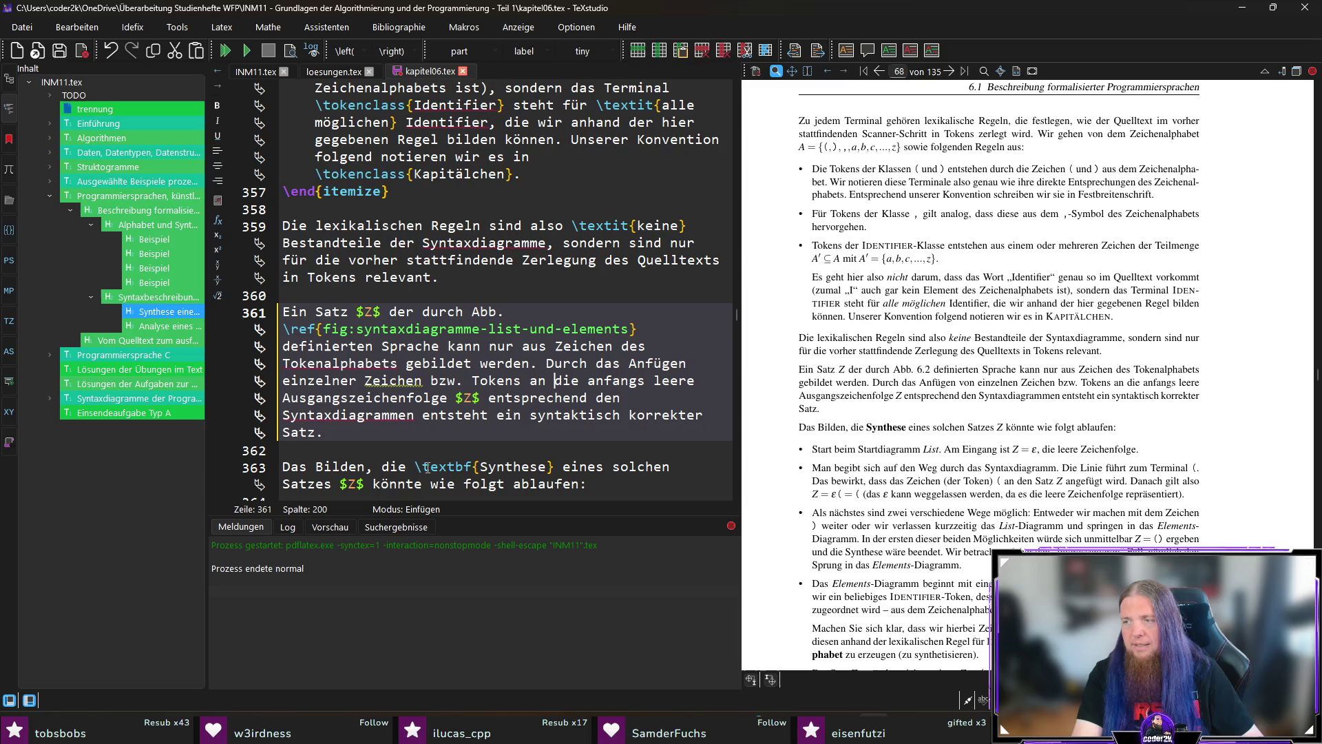
key(Down)
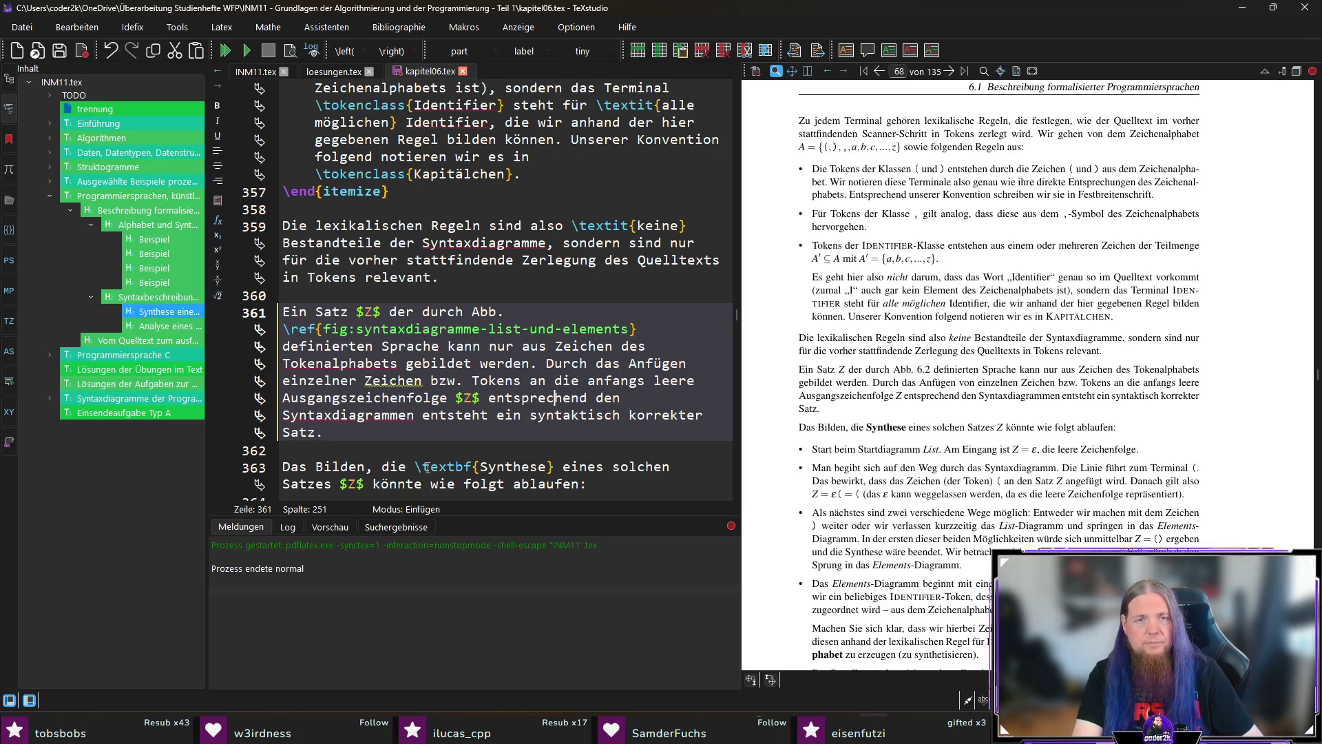
key(Left)
key(ctrl+BackSpace)
text(gemäß)
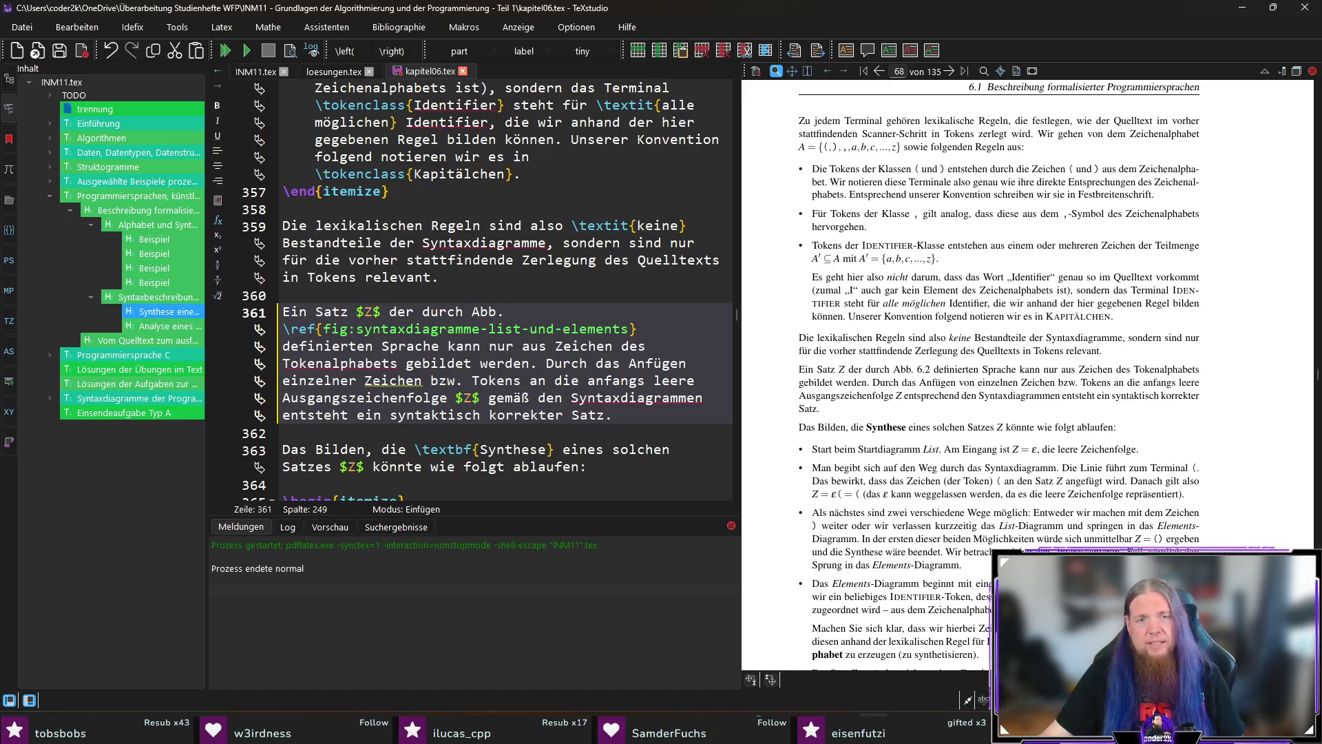
key(F5)
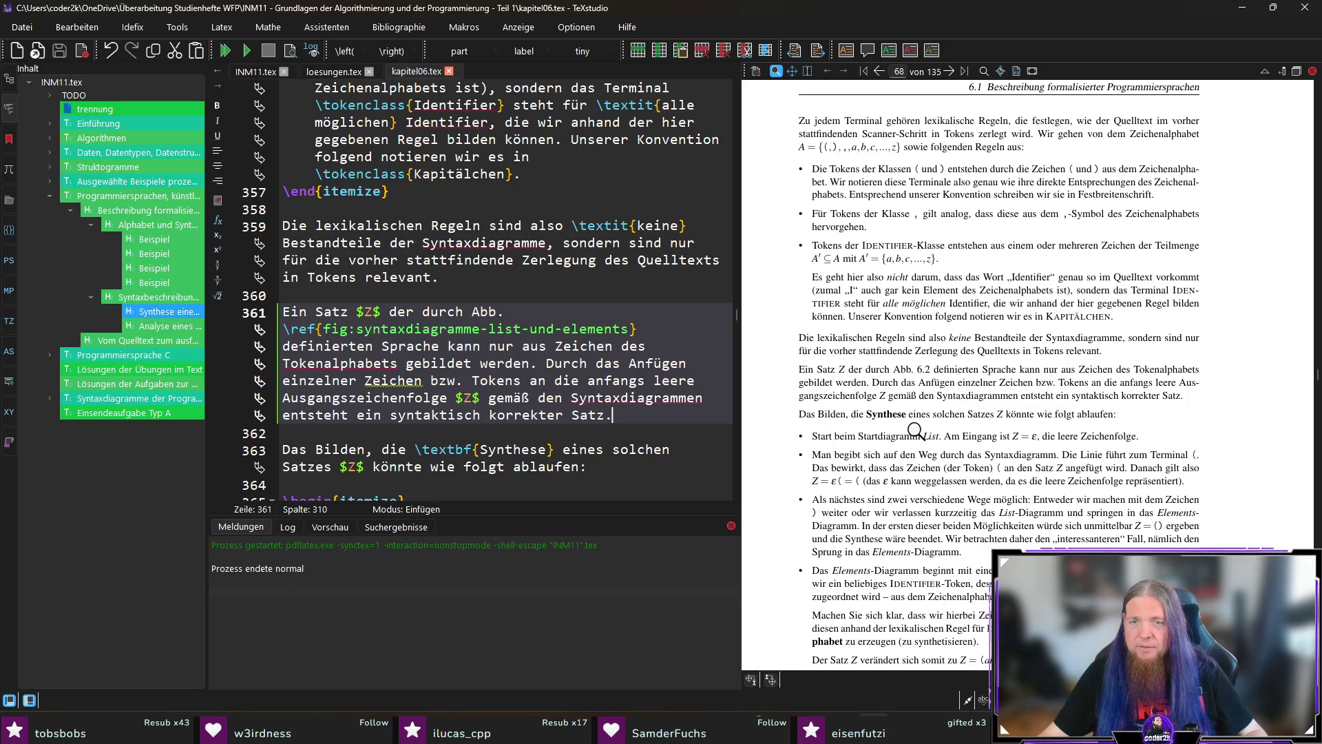
Replace the comma after 'Das Bilden' with ' (' and close the parenthesis after \textbf{Synthese}
scroll(1175, 406, down, 1)
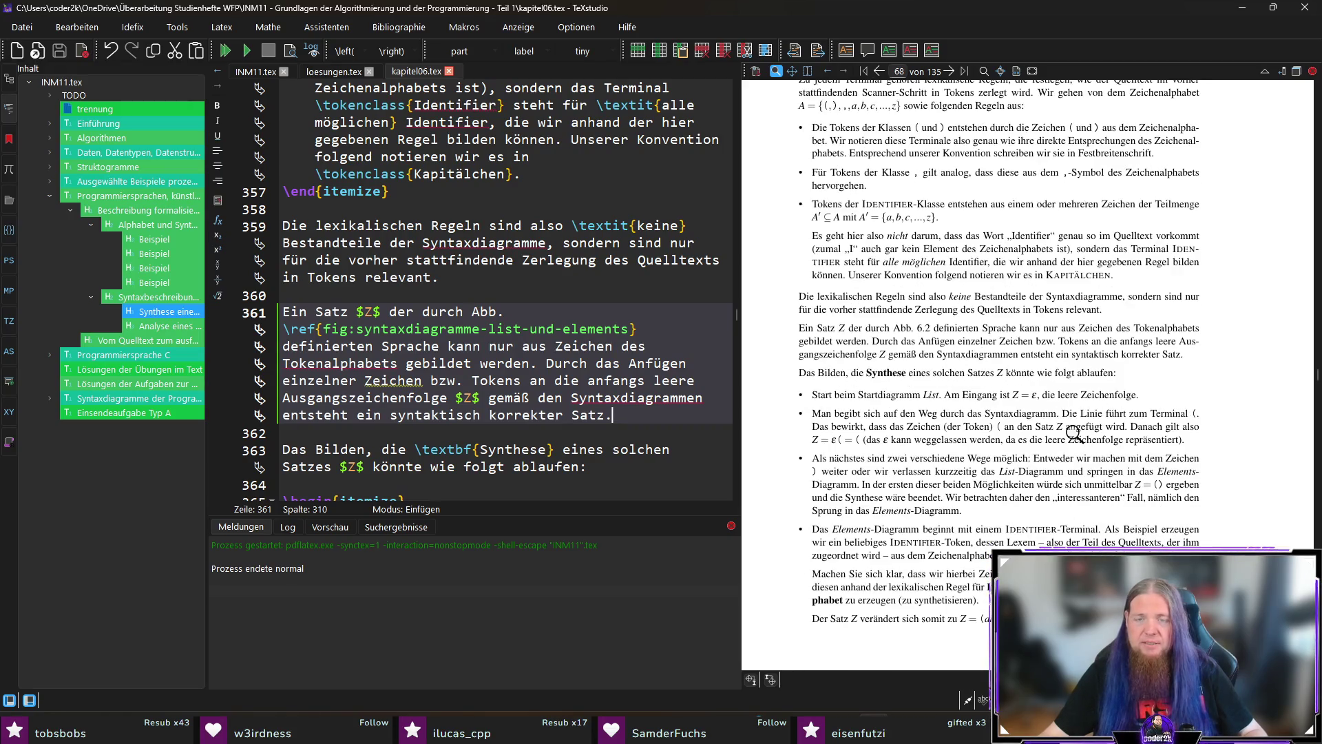
click(859, 379)
key(Left)
key(Left)
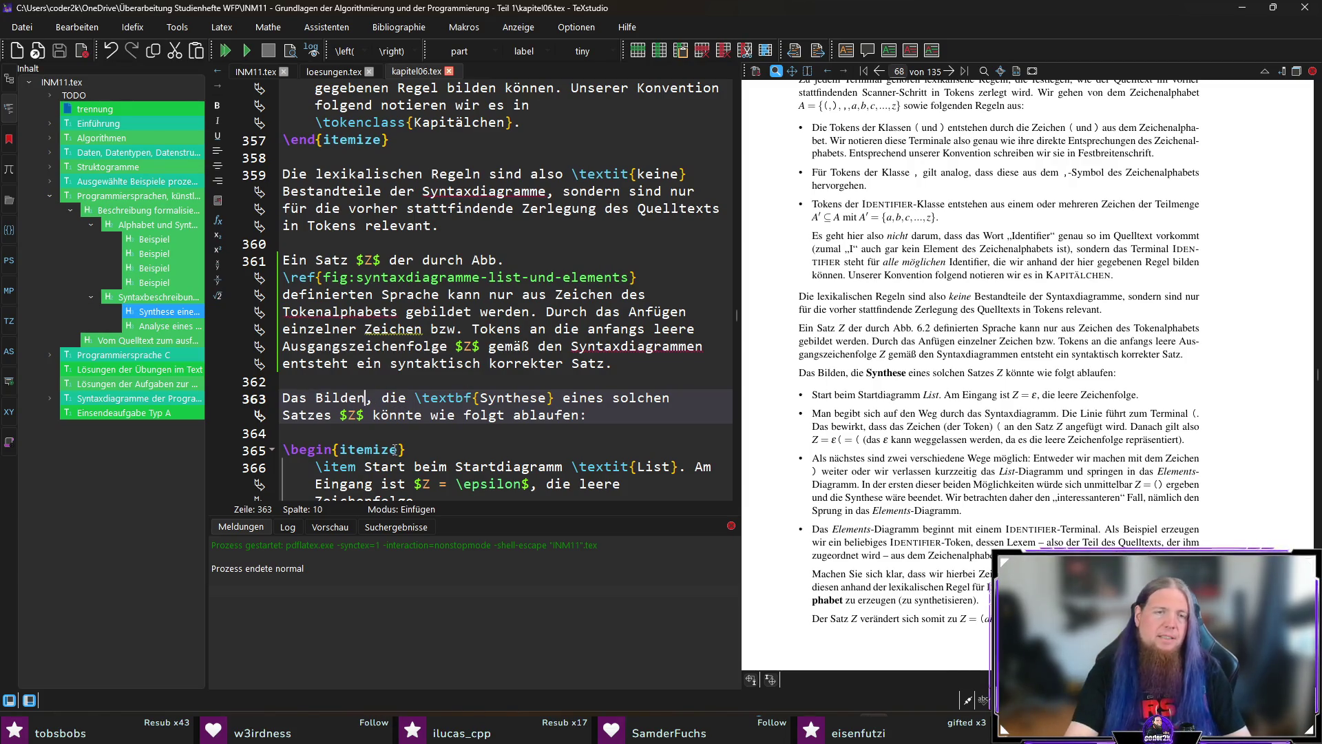
text(also)
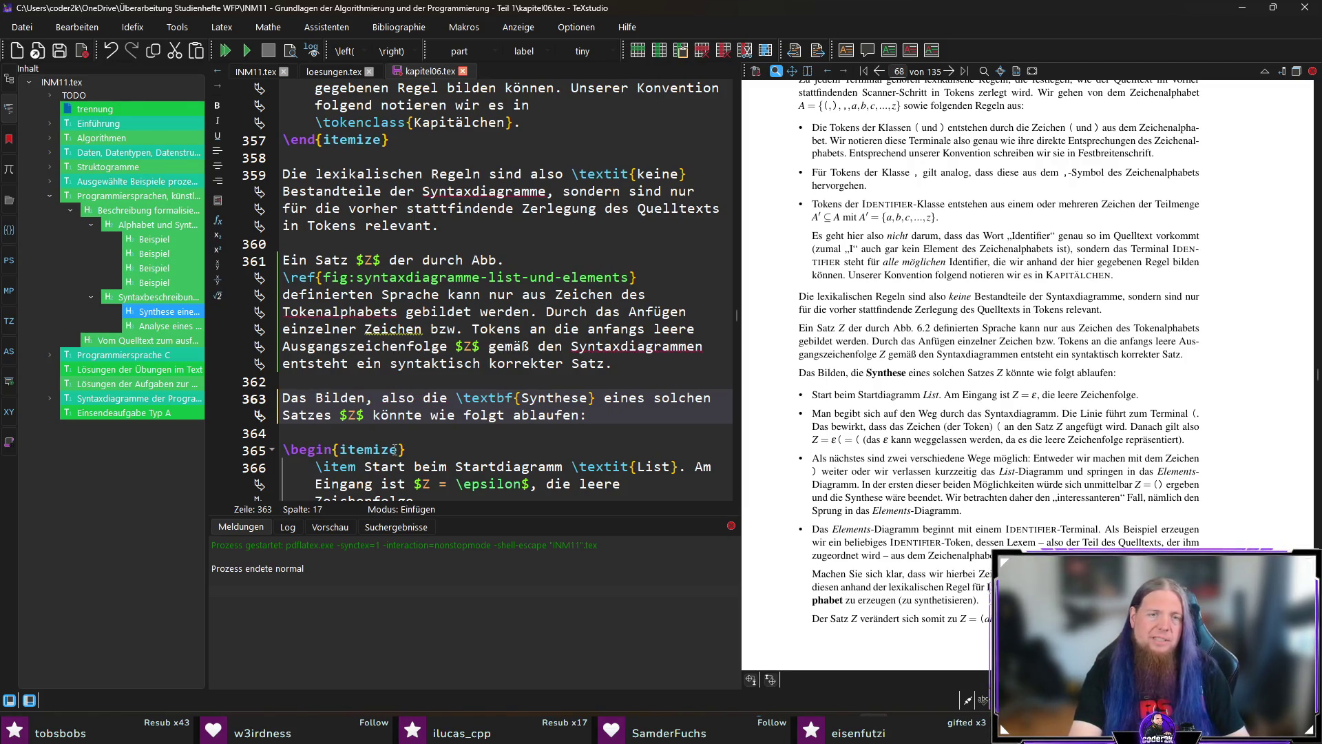
key(BackSpace)
key(BackSpace)
key(BackSpace)
text(()
key(BackSpace)
text(())
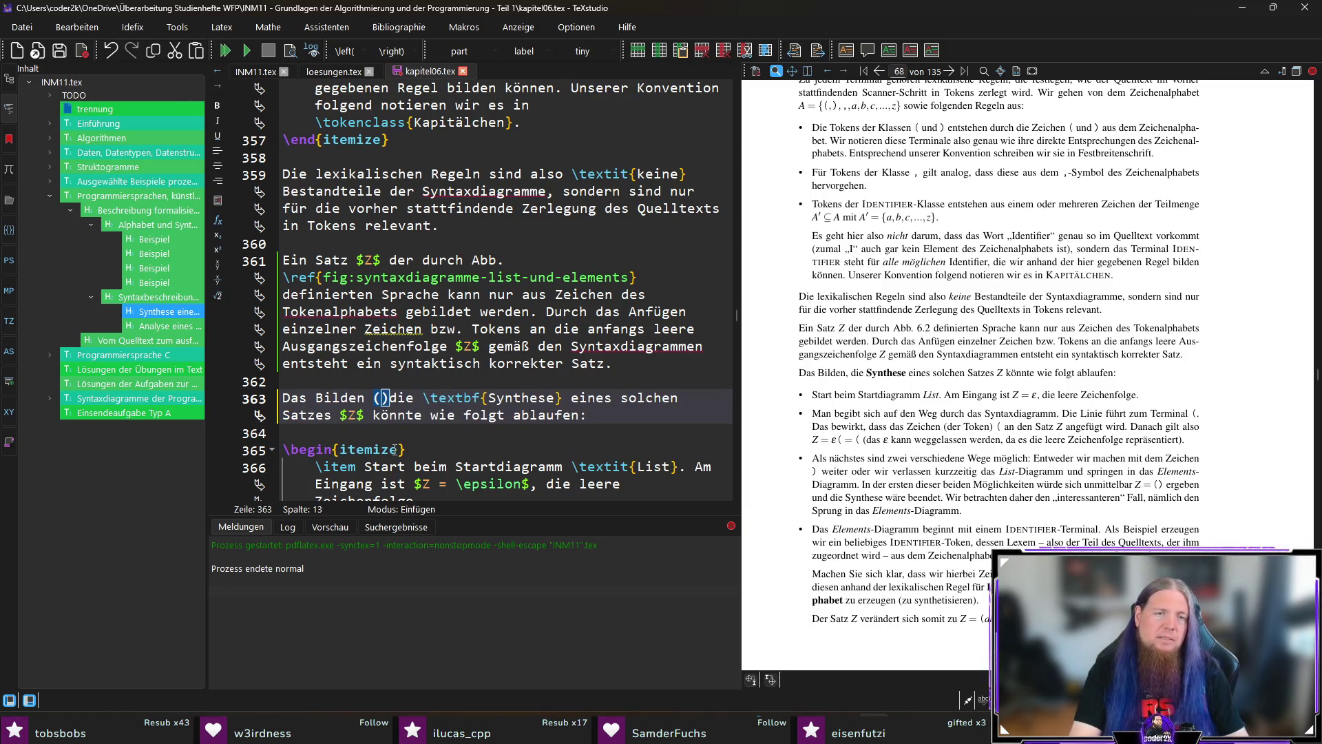
key(BackSpace)
key(Right)
key(Right)
key(Right)
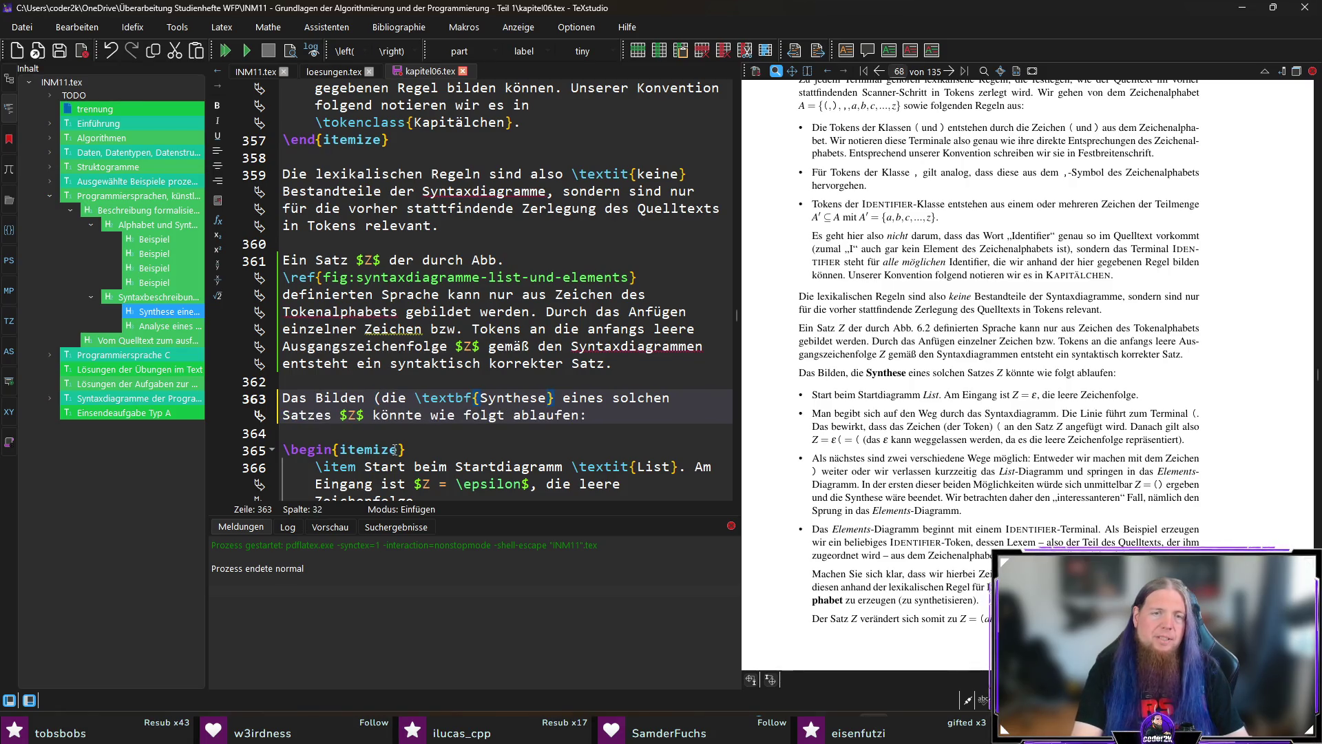
key(Right)
text())
Save kapitel06.tex and recompile so the preview shows 'Das Bilden (die Synthese) eines solchen Satzes'
key(ctrl+s)
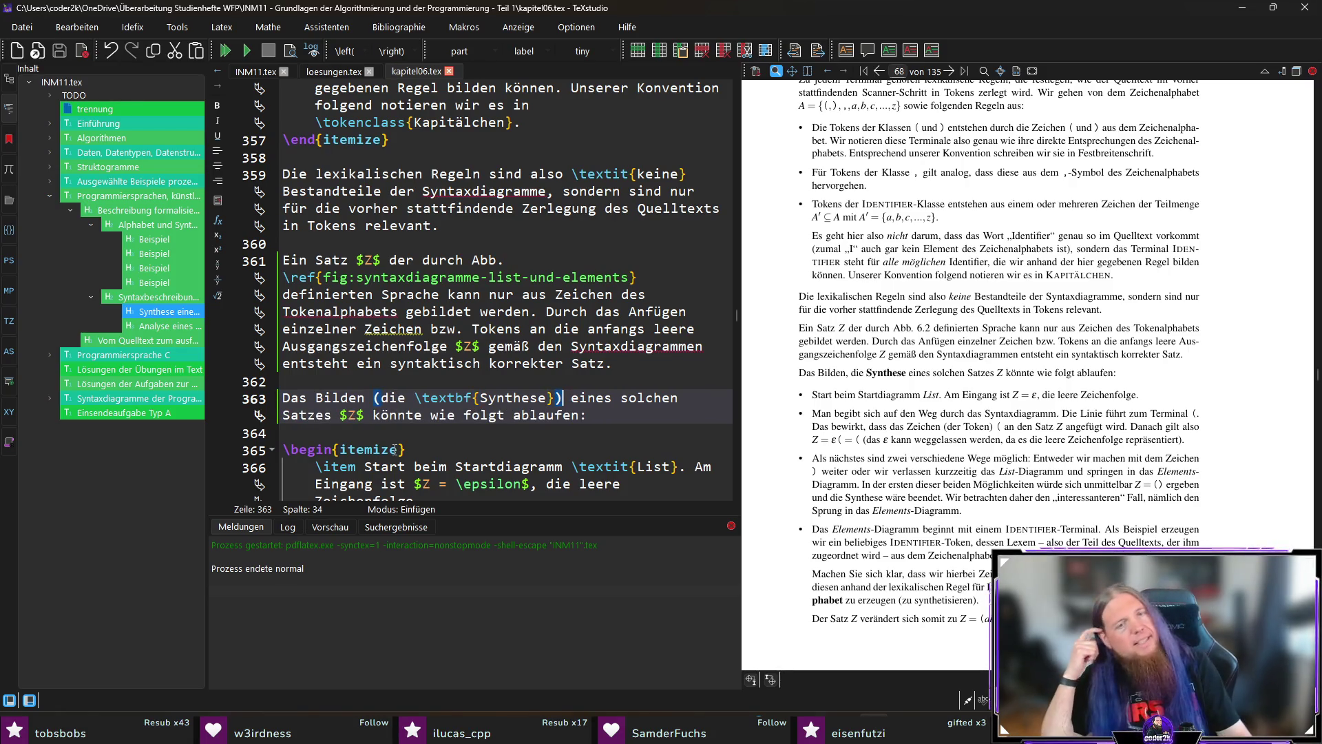
key(F5)
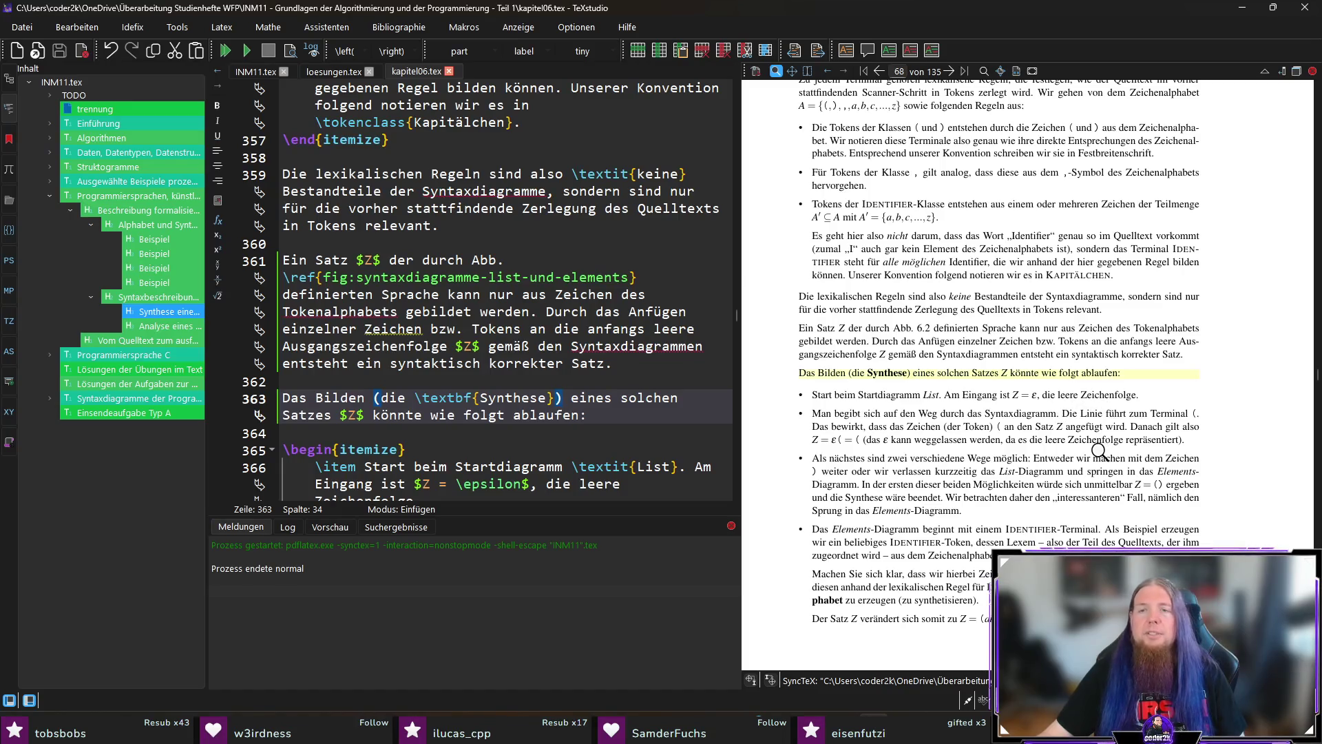
scroll(1018, 429, down, 1)
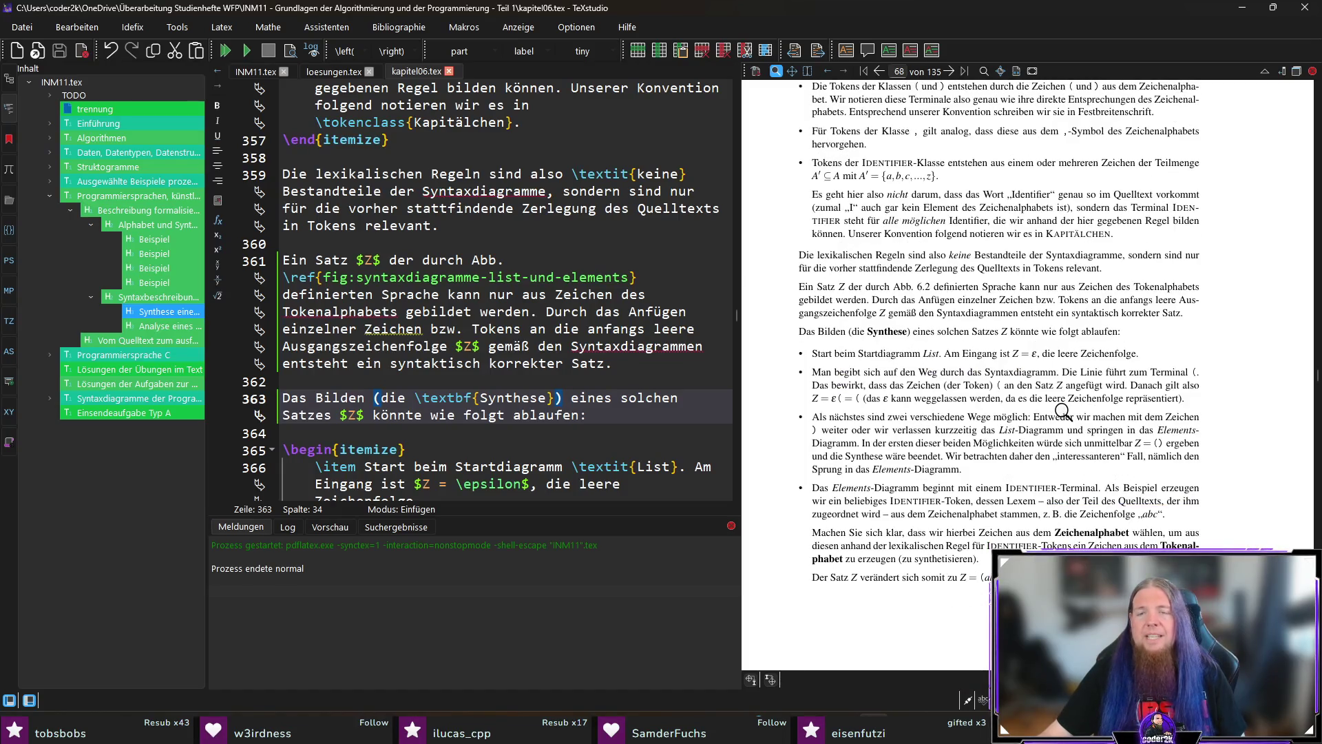
drag(1033, 347, 1051, 350)
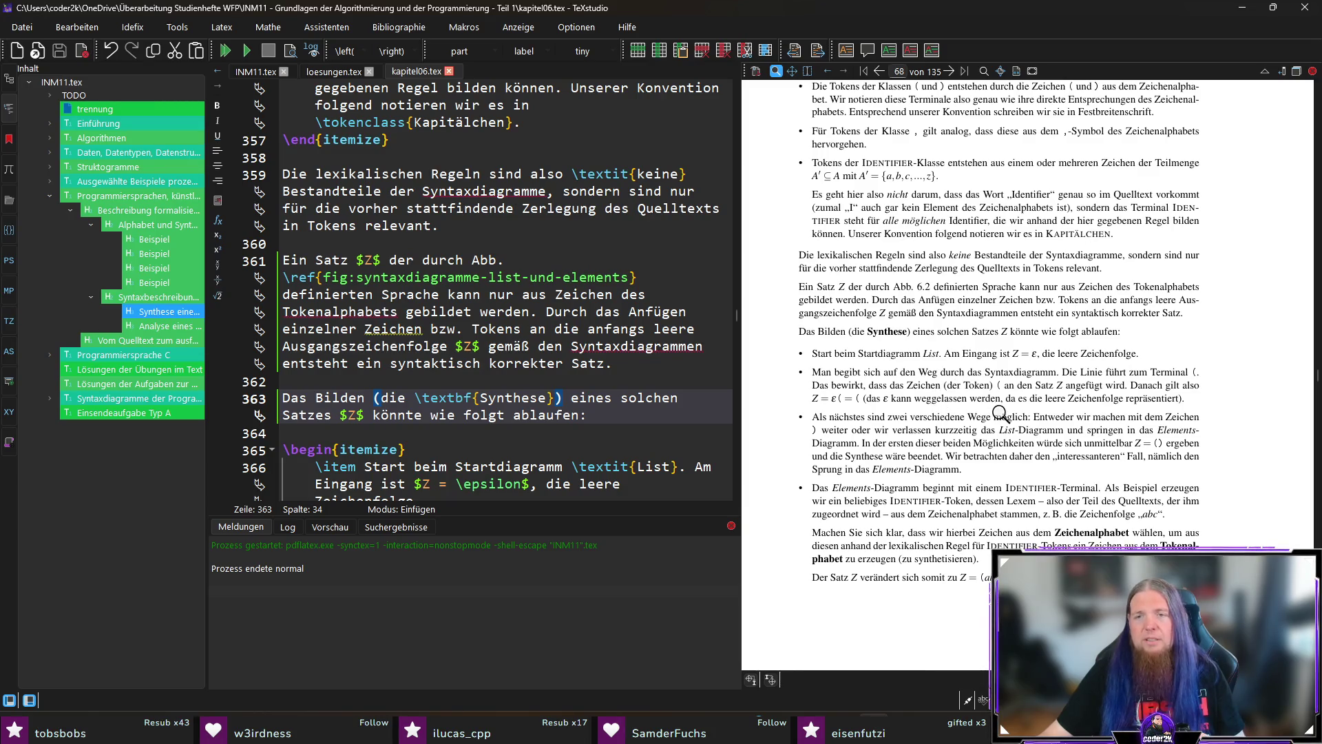
ctrl+click(952, 388)
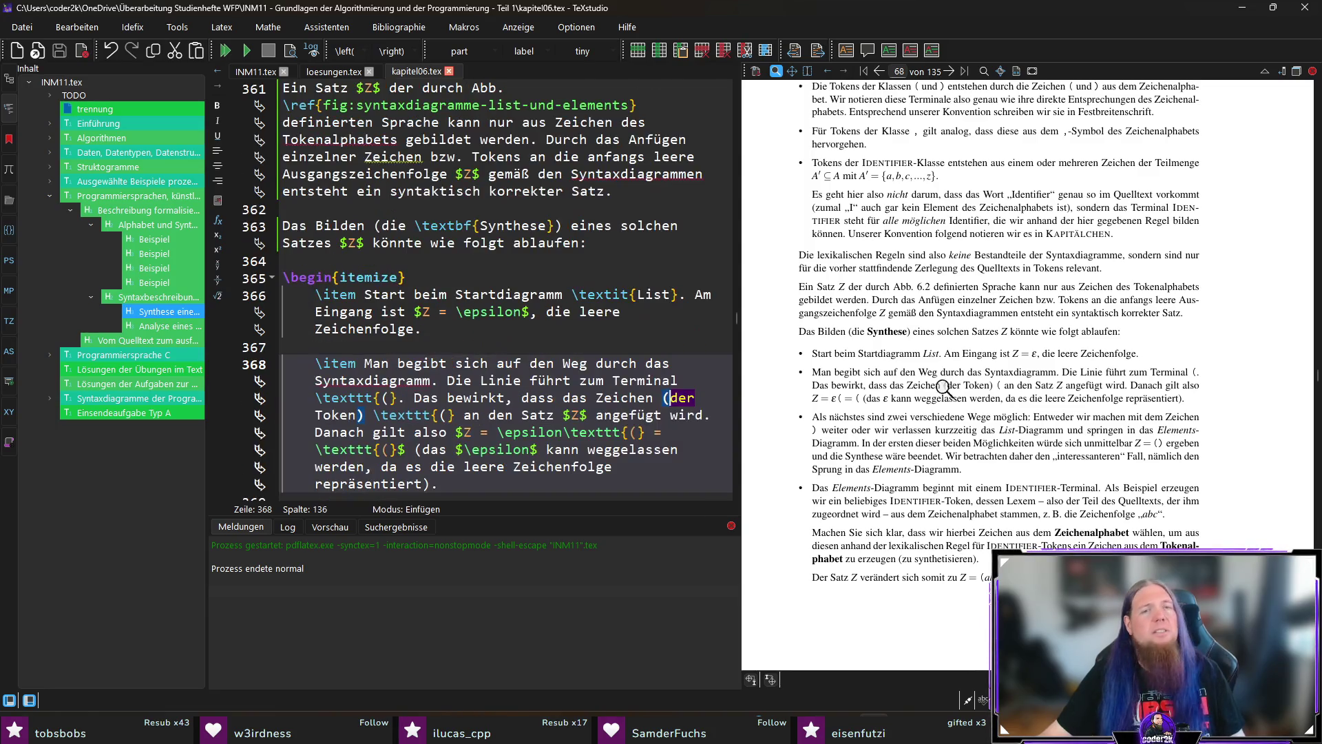
Reduce '(der Token)' on line 368 to '(Token)', save, and recompile
text(das)
key(ctrl+s)
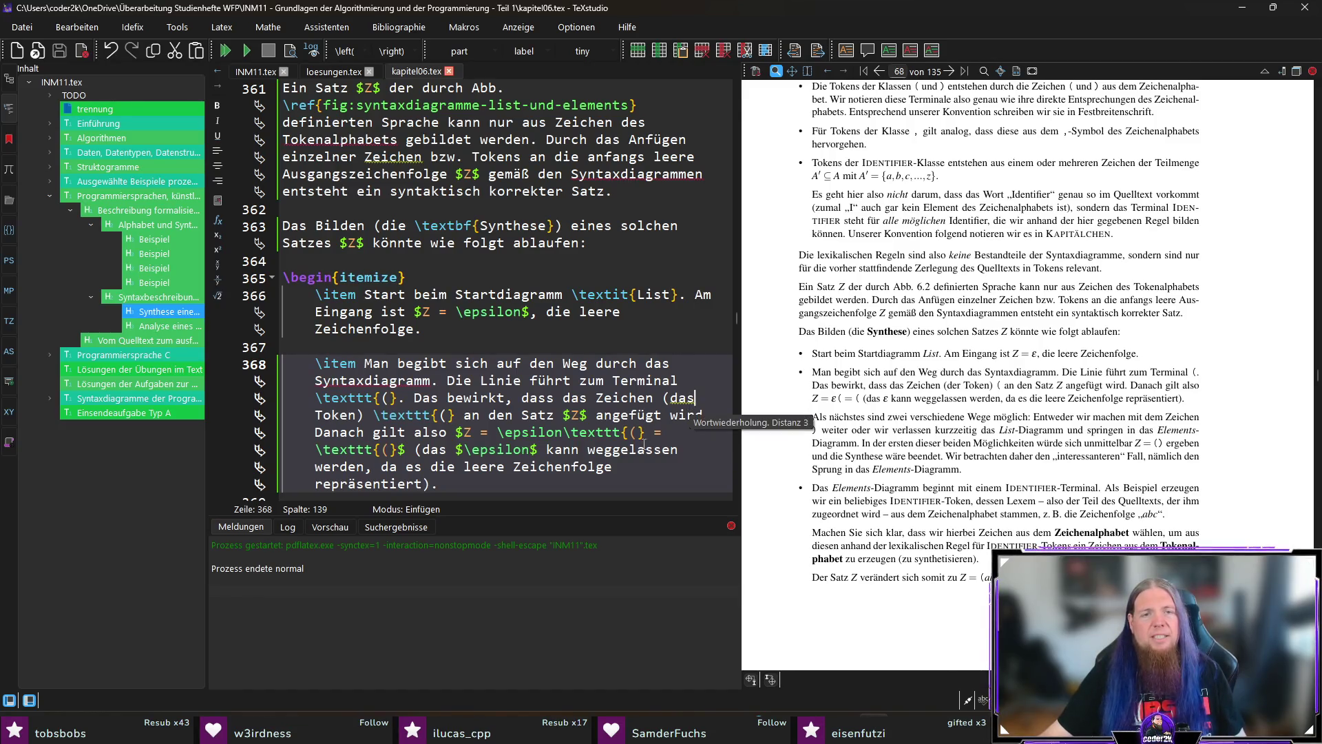
double_click(683, 403)
key(BackSpace)
key(Delete)
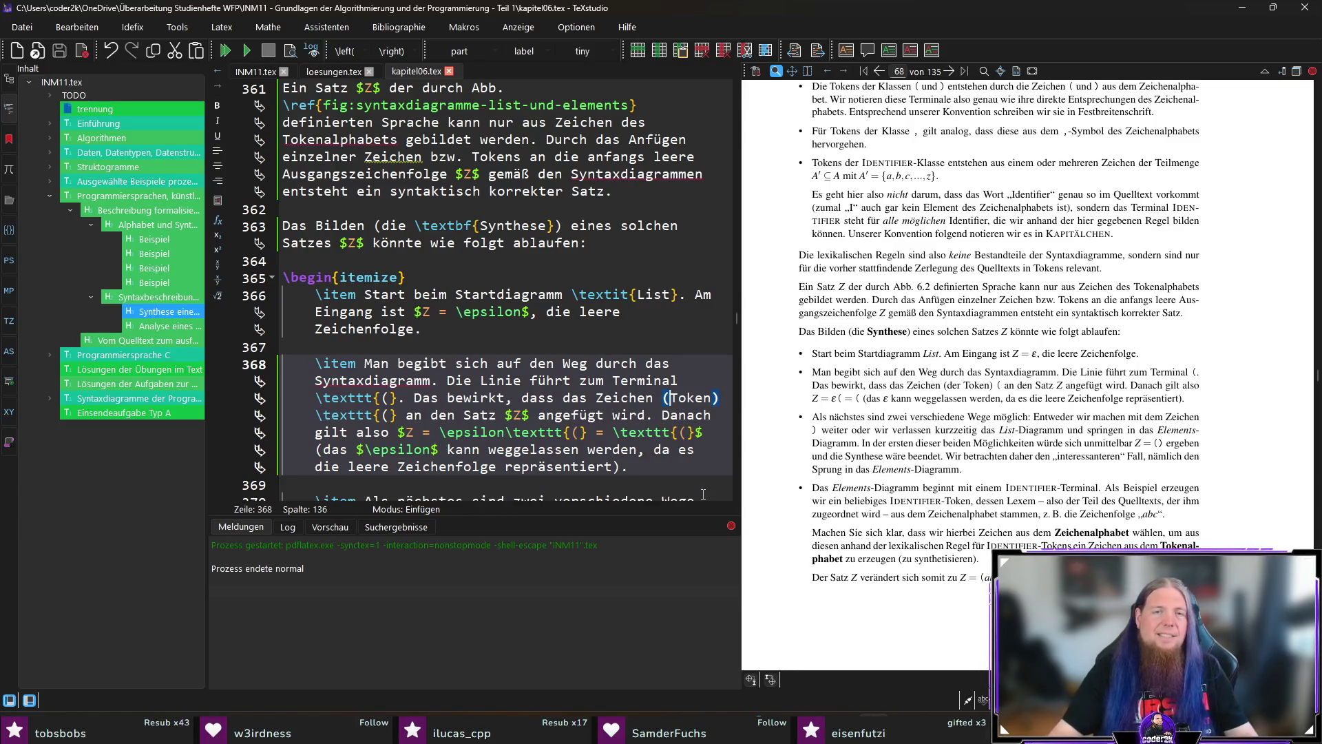
key(F5)
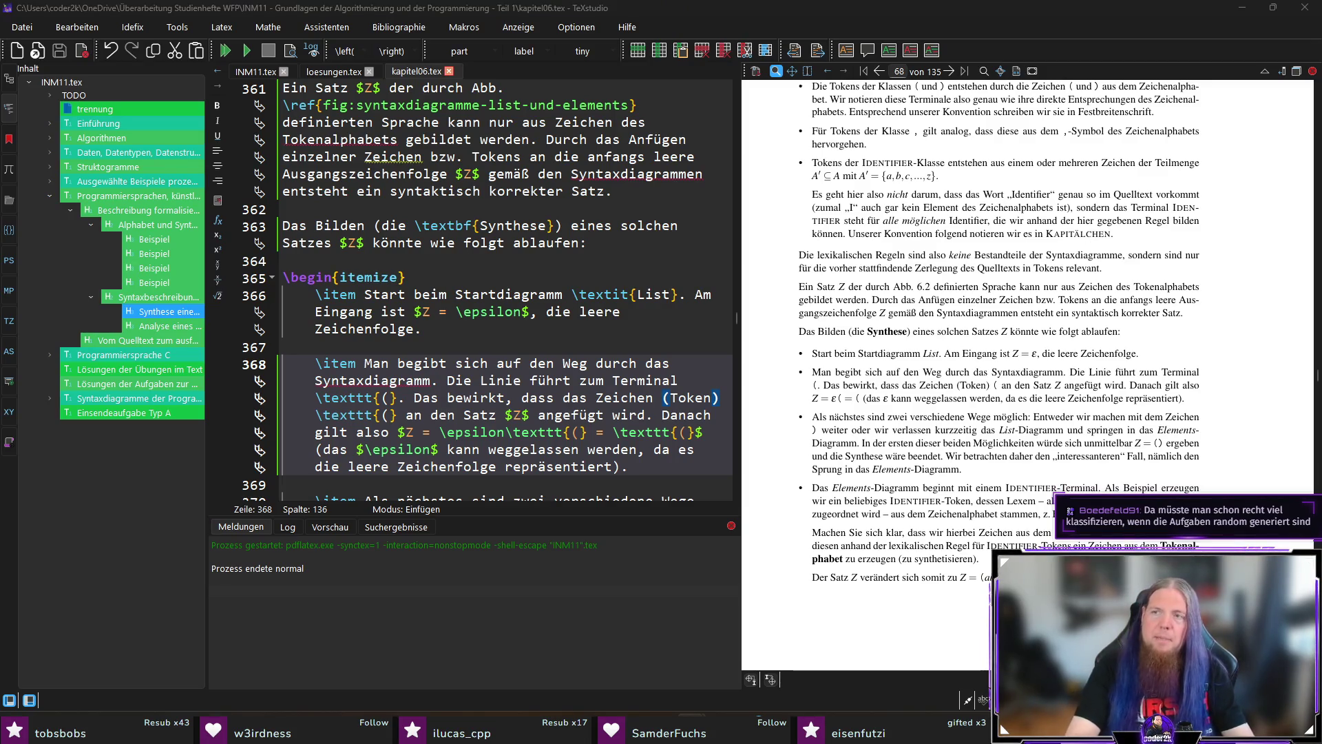
Type the prompt requesting a Python equation-exercise script, first bullet: generate a random solution like „x = 4“
text(Erstelle mir ein Python-Scri)
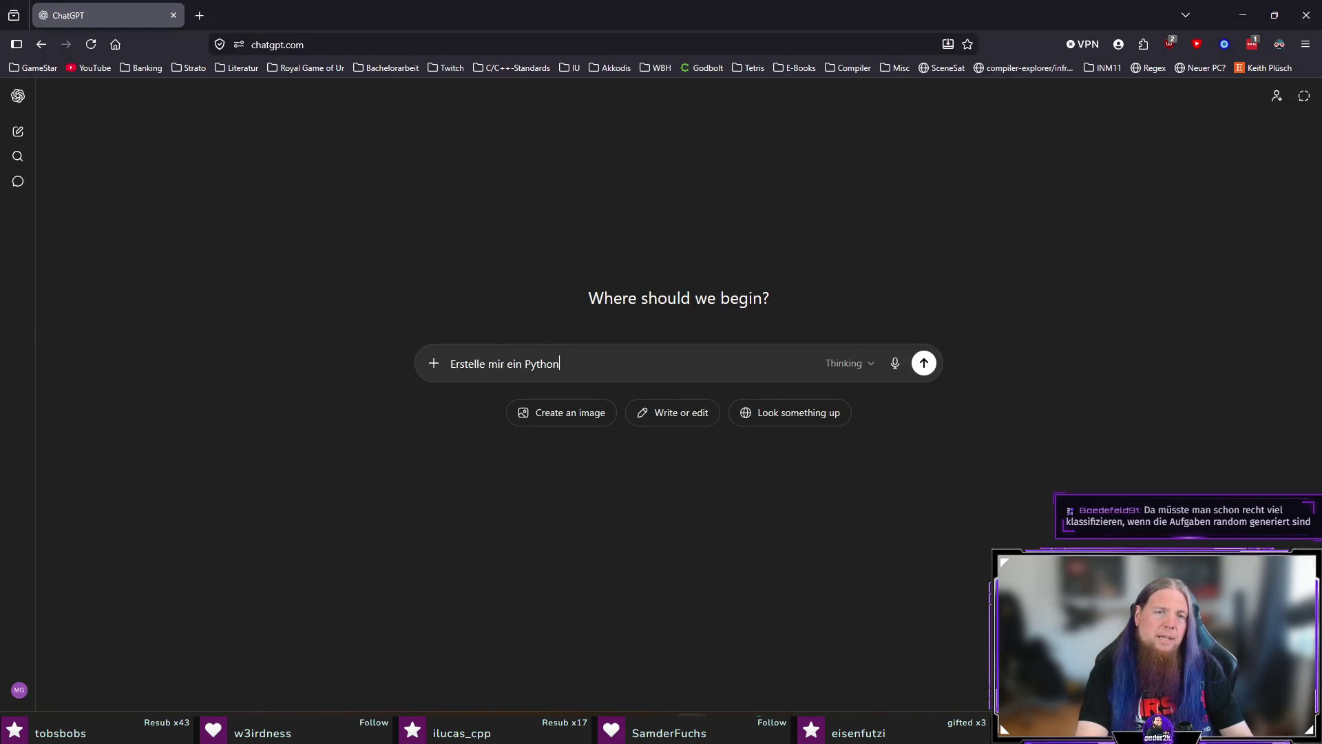
text(pt, da)
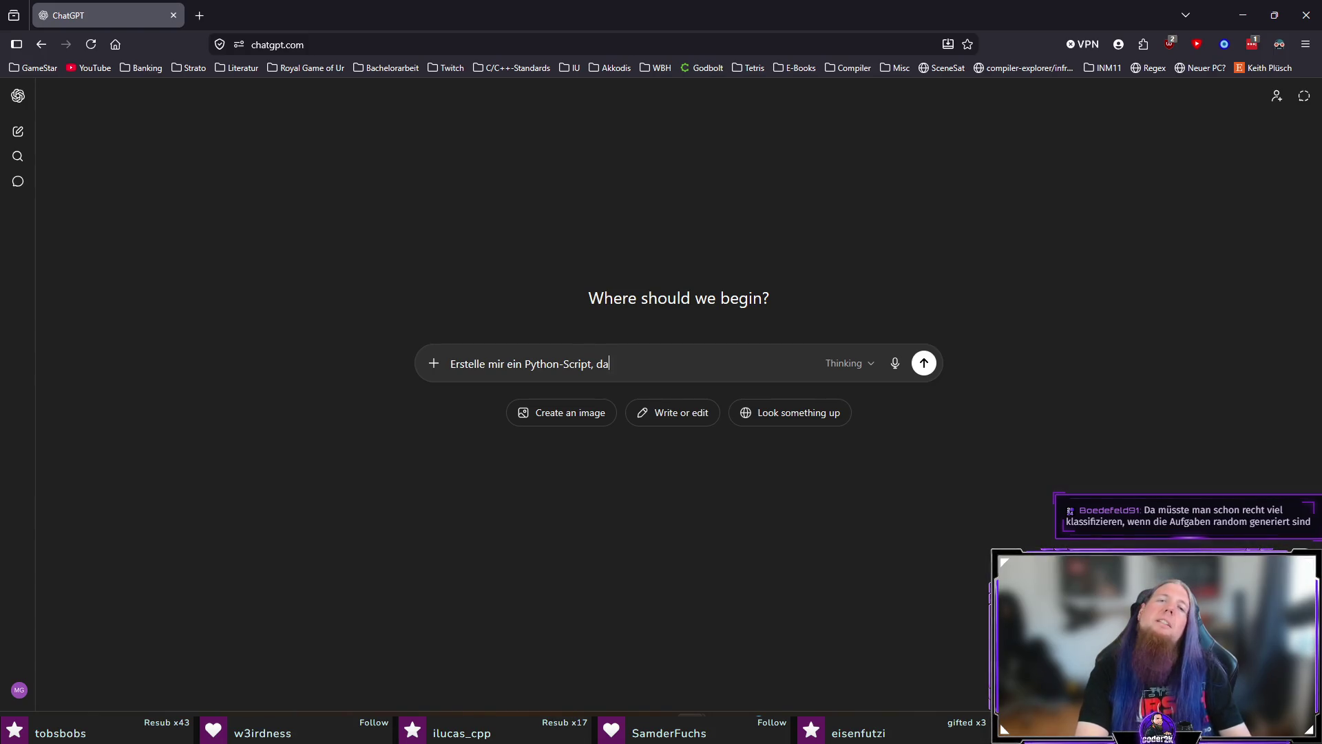
text(ss zufällige )
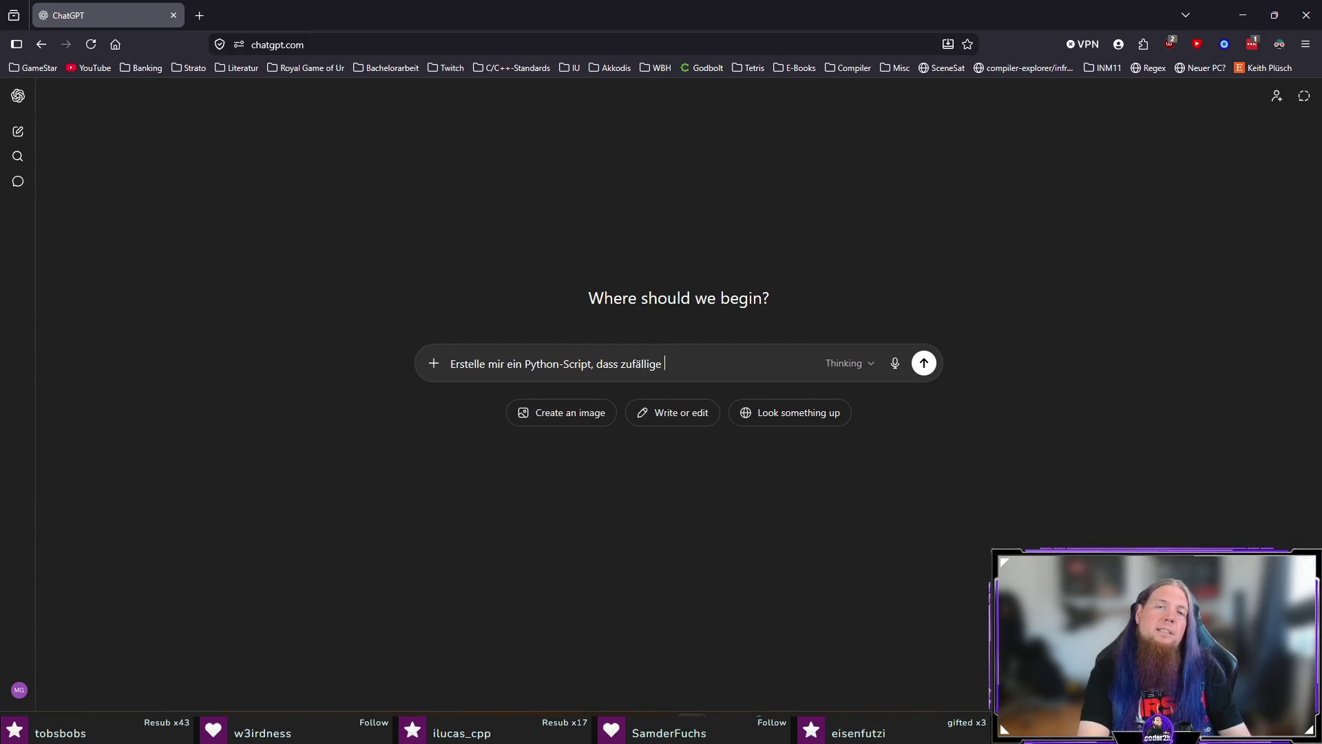
text(Aufgaben zum )
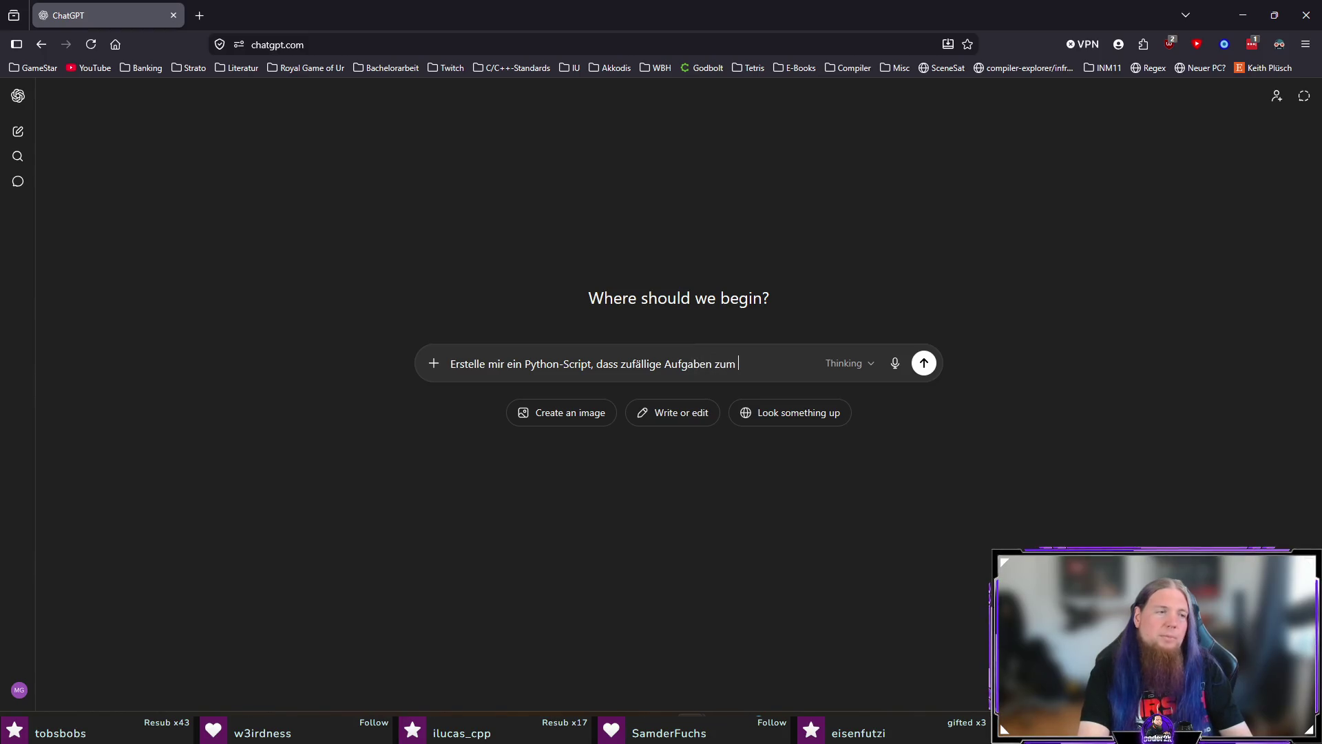
text(Thema „Gleichun)
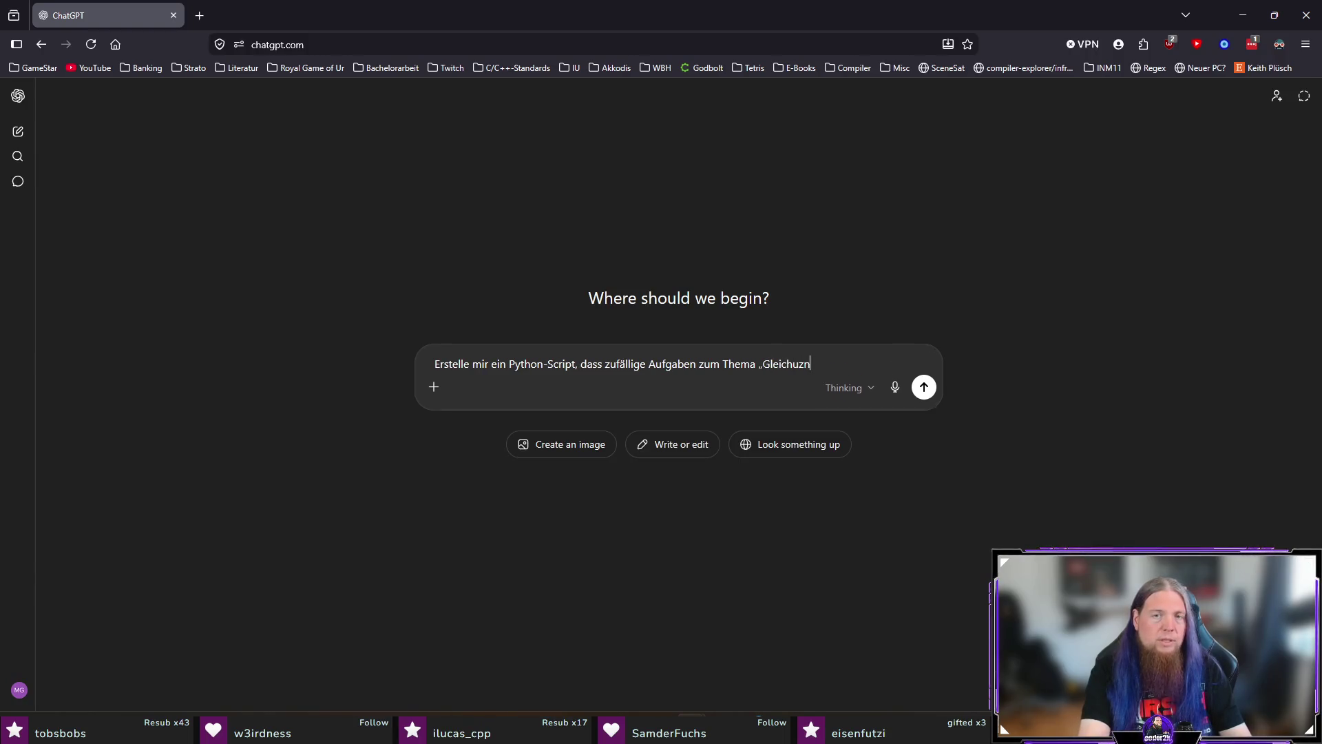
text(t einer )
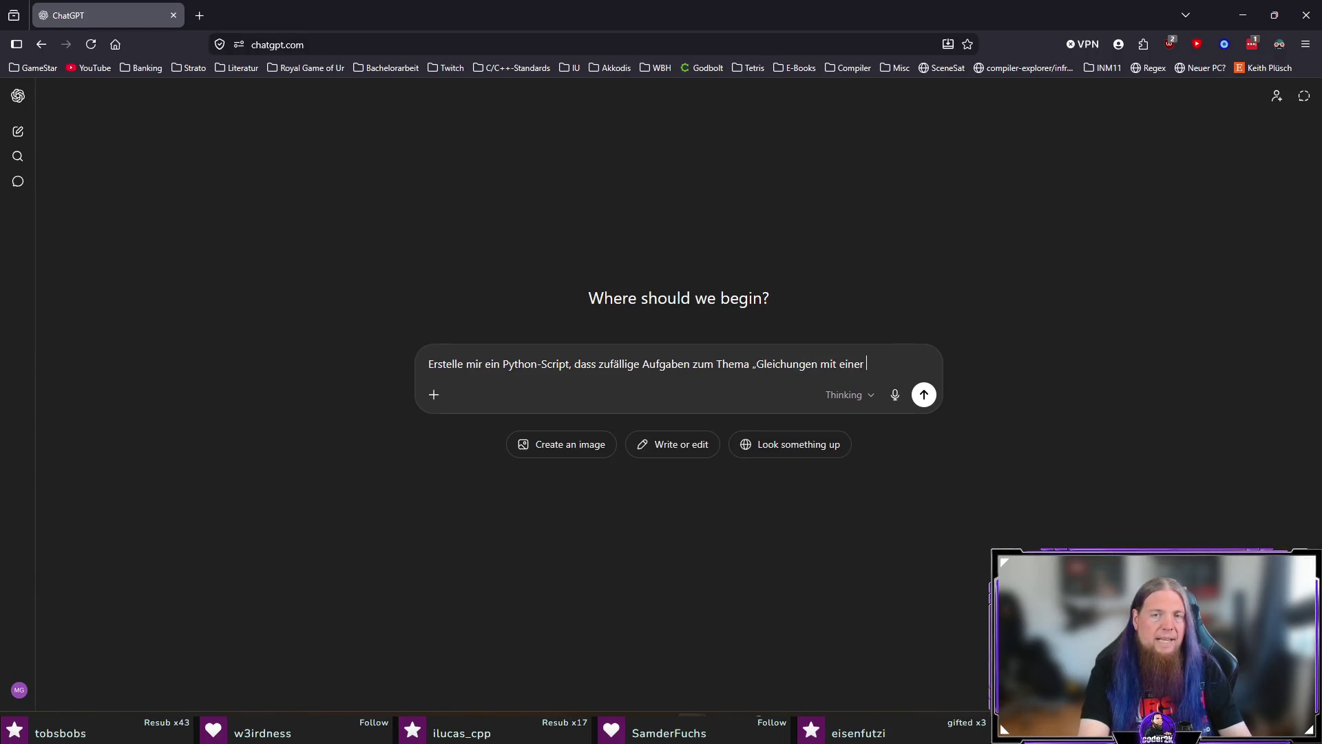
text(Variable“ generiert. Ge)
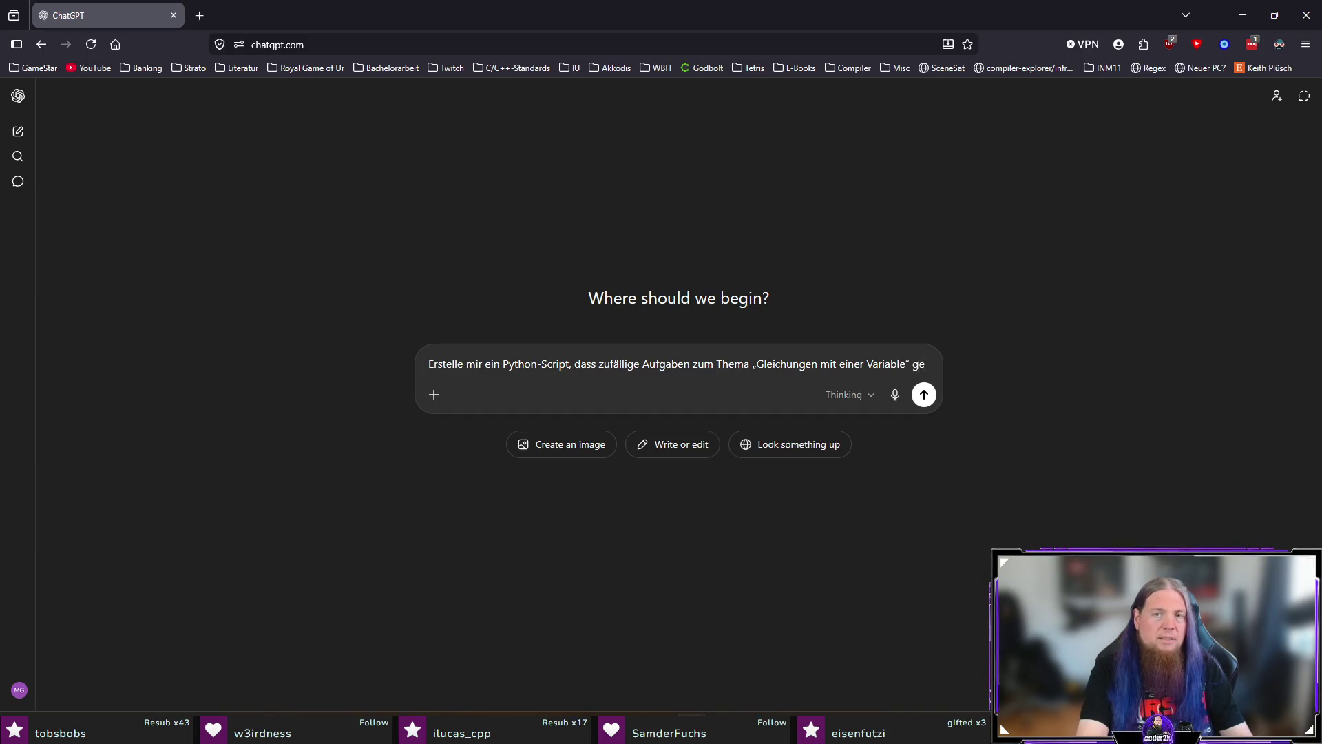
key(BackSpace)
key(BackSpace)
text(Das)
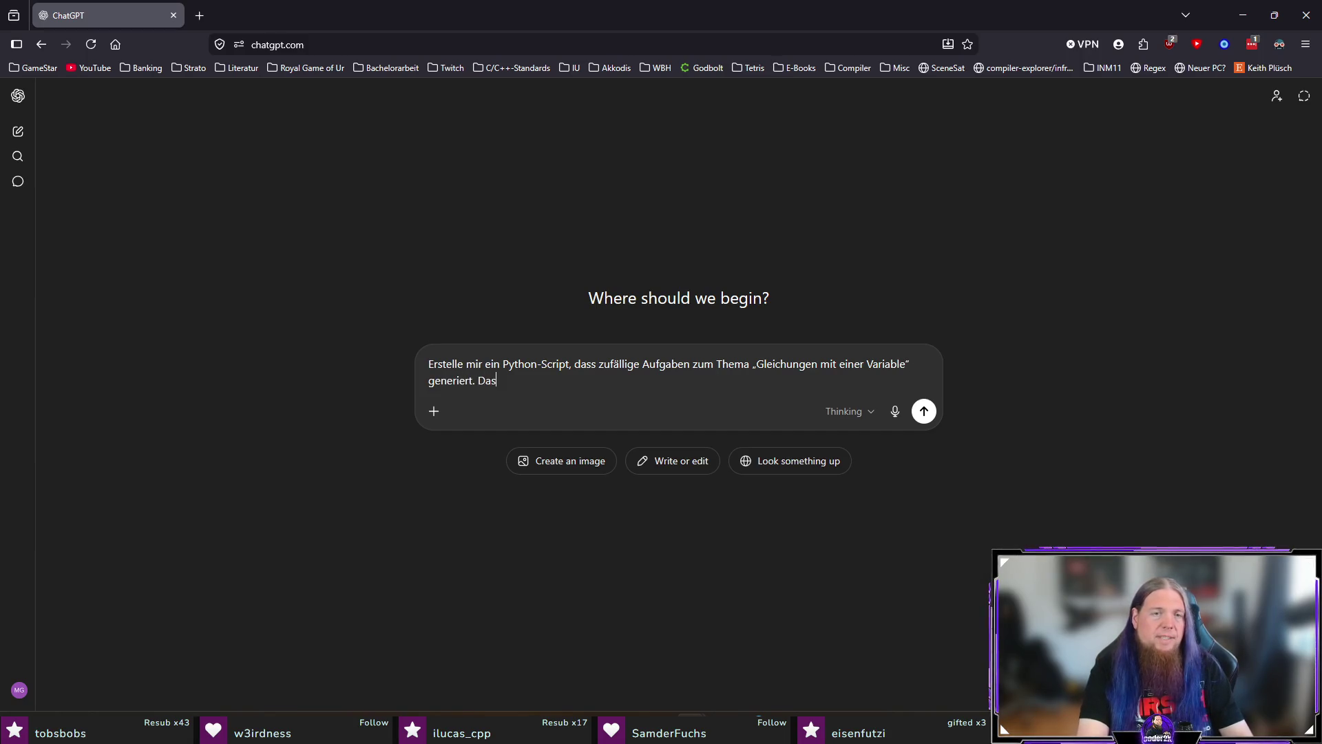
text( Script soll wi)
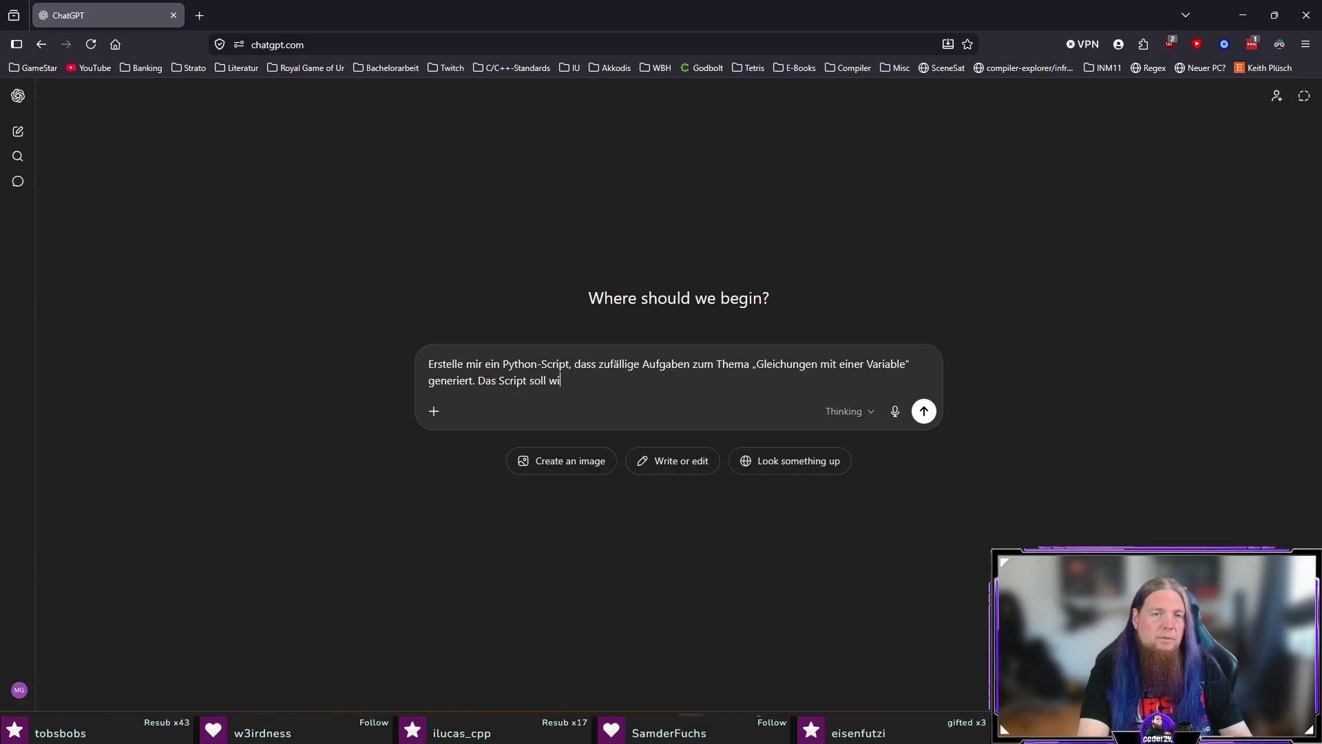
text(e folgt vorgehen:)
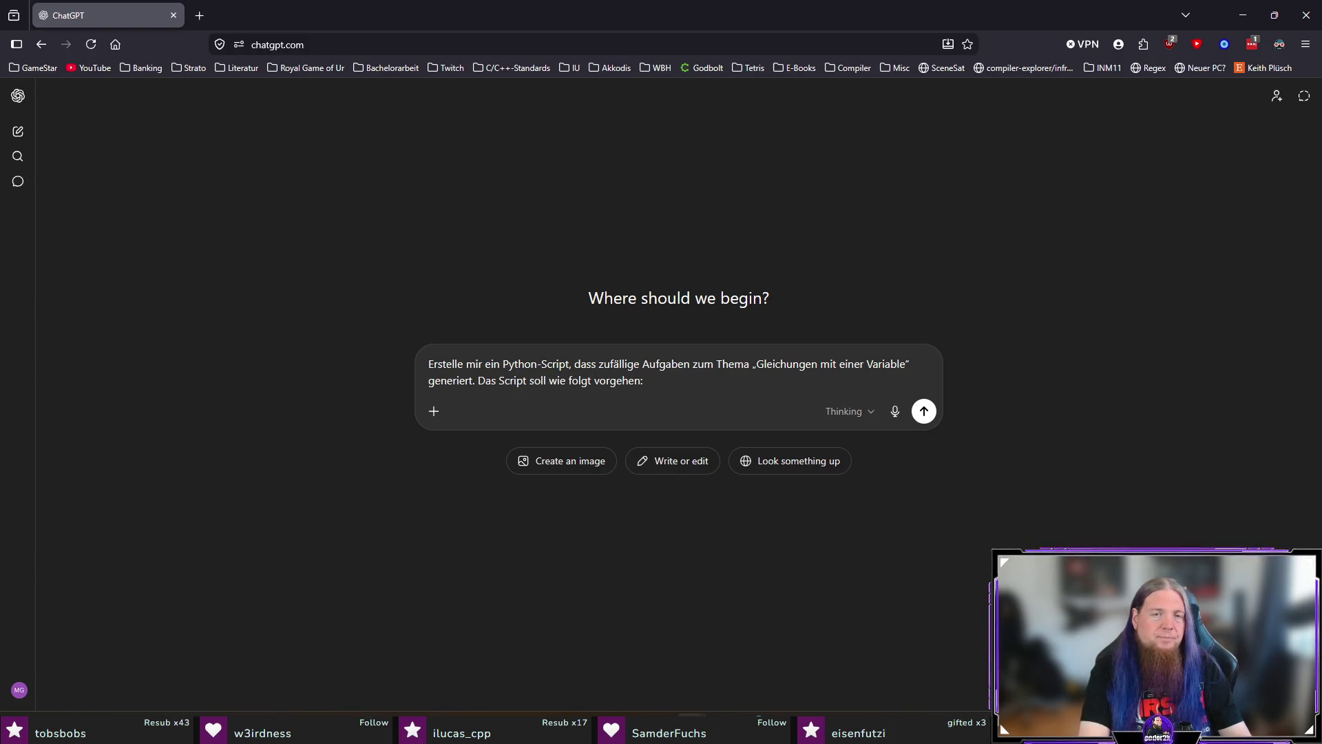
key(shift+Return)
key(shift+Return)
text(- )
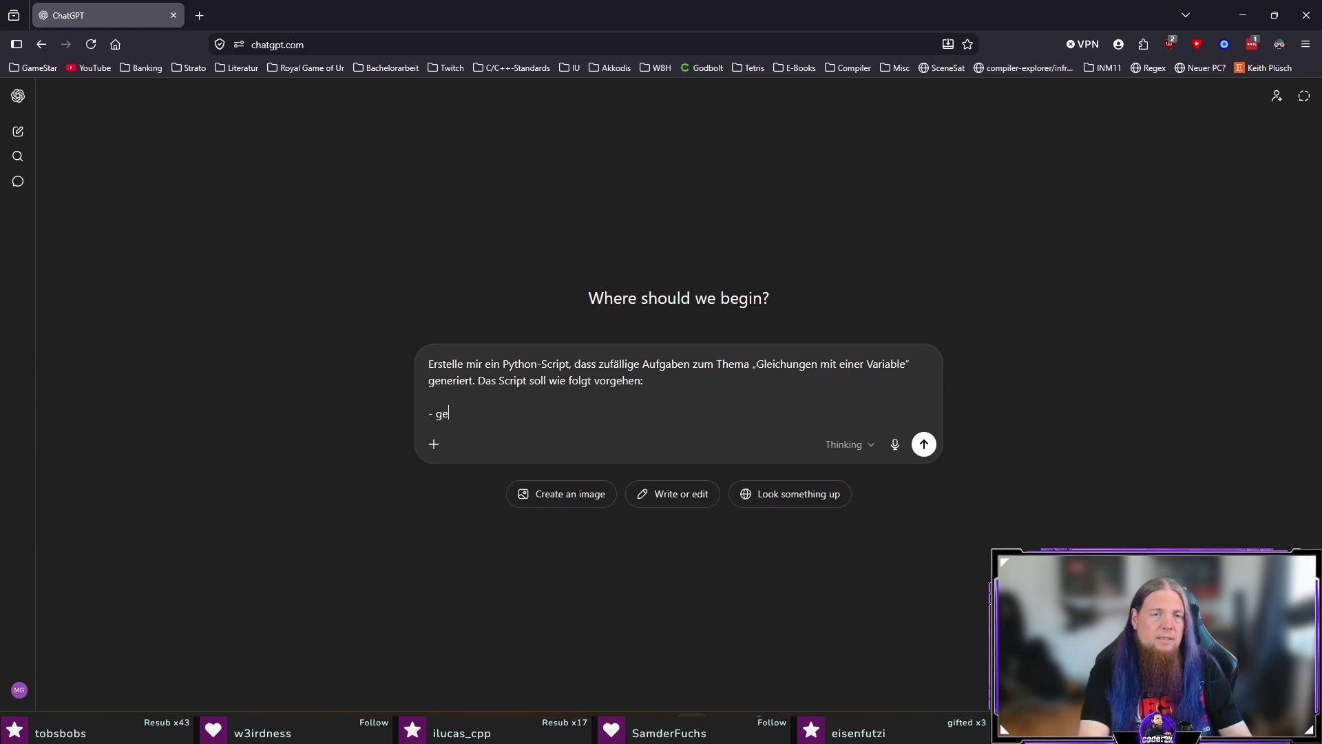
text(Gen)
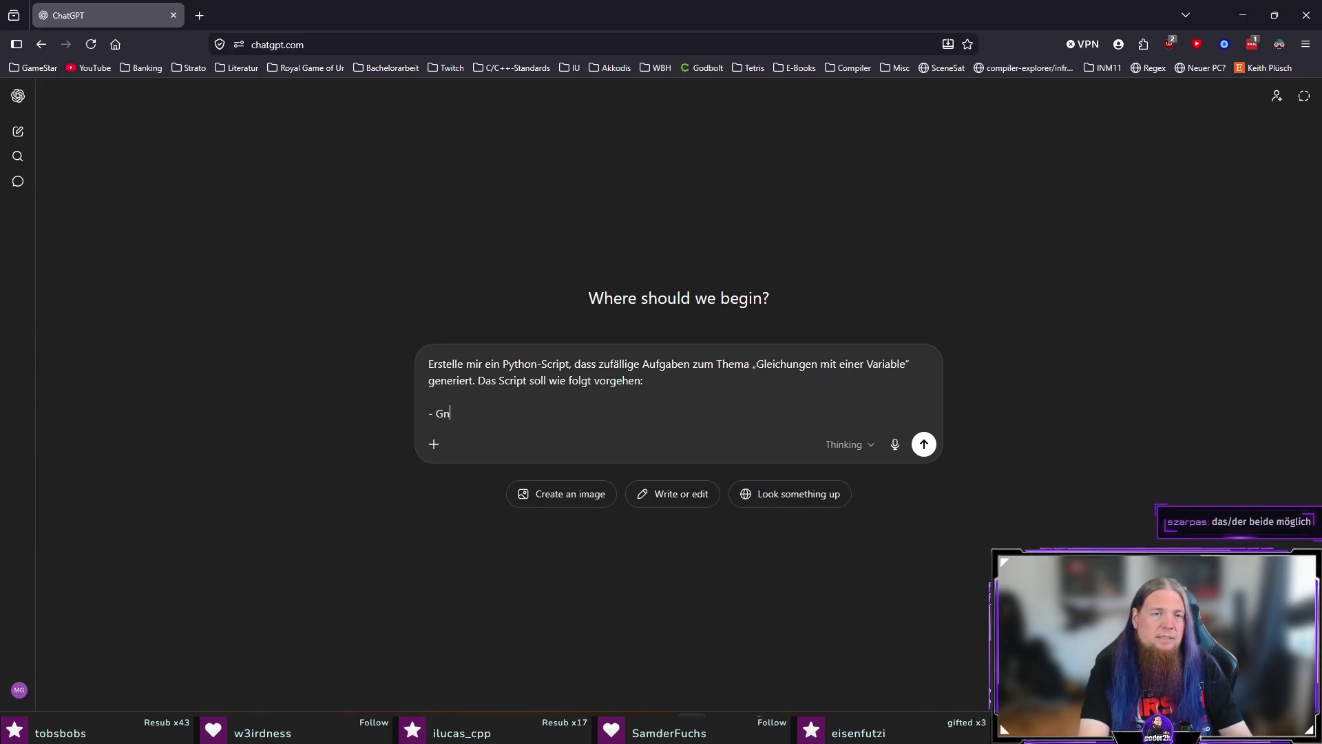
text(eriere zufällig eine Lösung, z.)
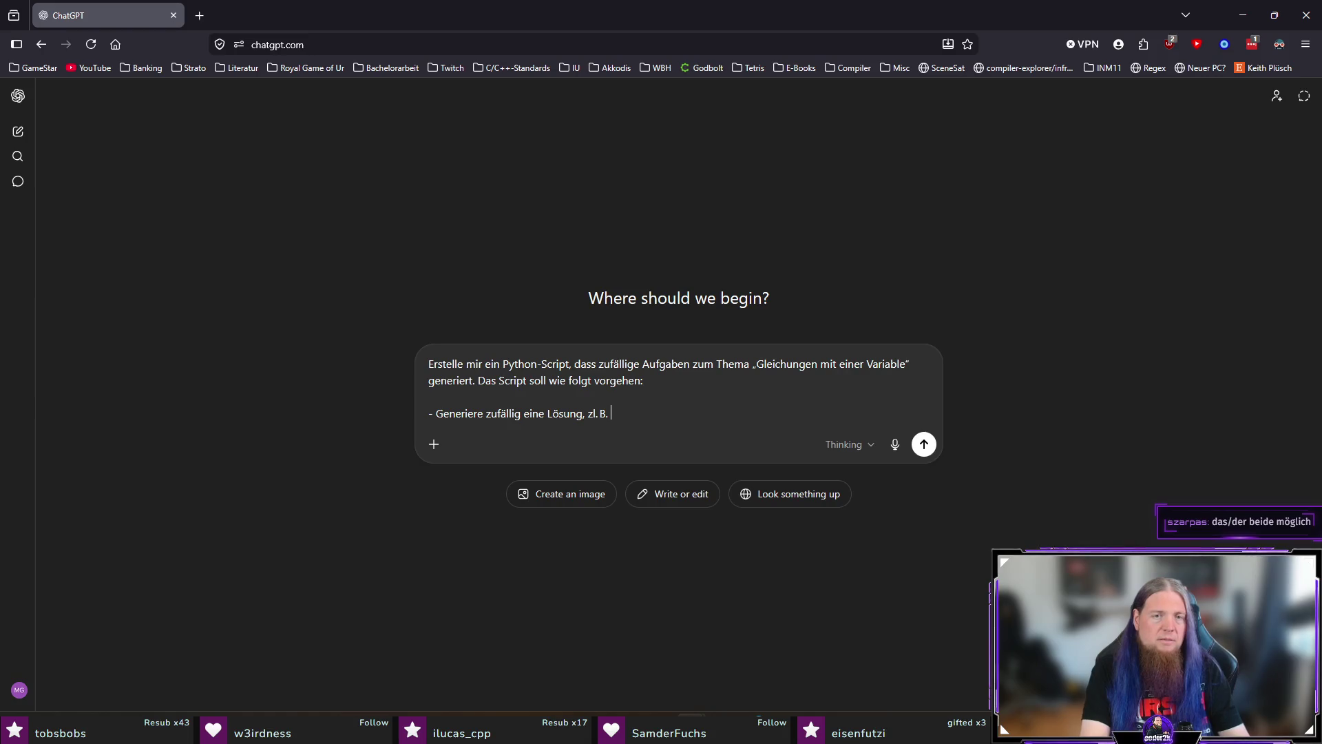
text( B. „x )
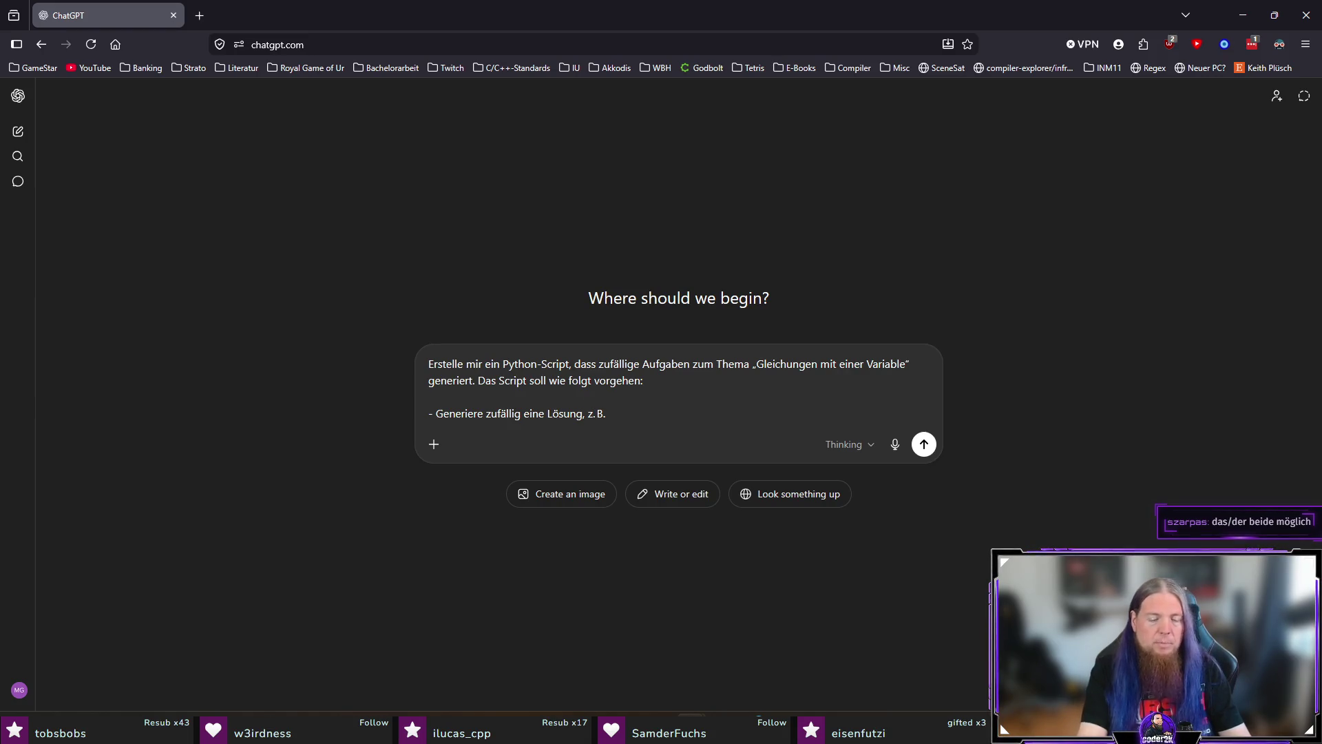
text(=)
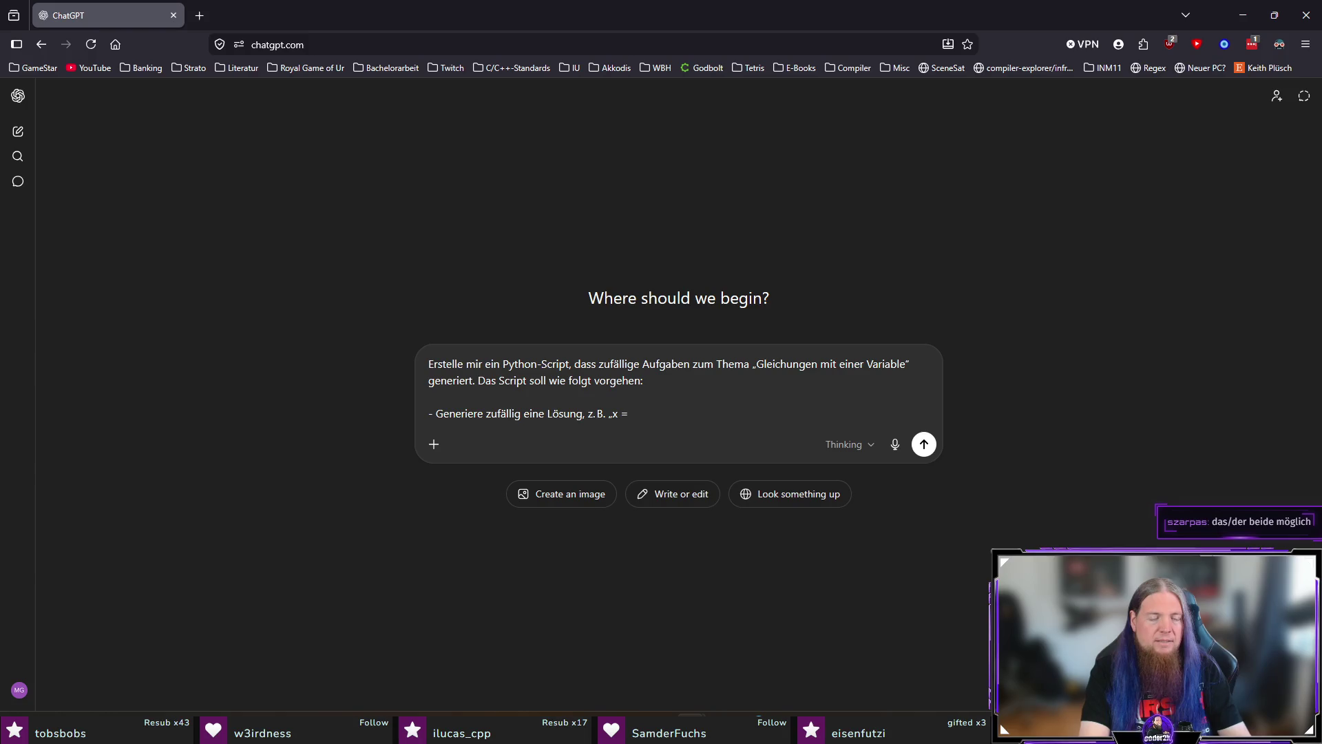
text( 4“.)
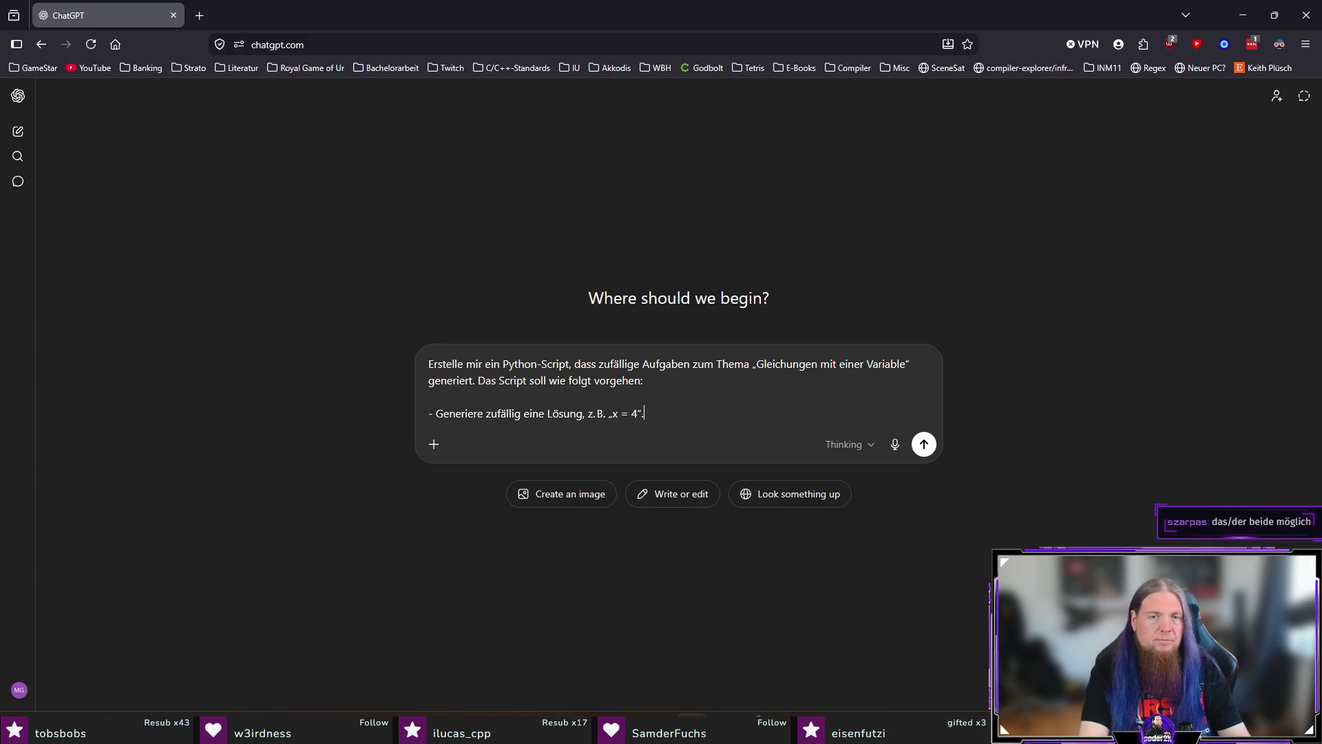
key(shift+Return)
Add bullets for an Equals(Var("x"), Int(4)) data structure and class-hierarchy equivalence-transformation support
text(- G)
text(präsentiere diese L)
text(ösung mithilfe einer )
text(Datenstruktur)
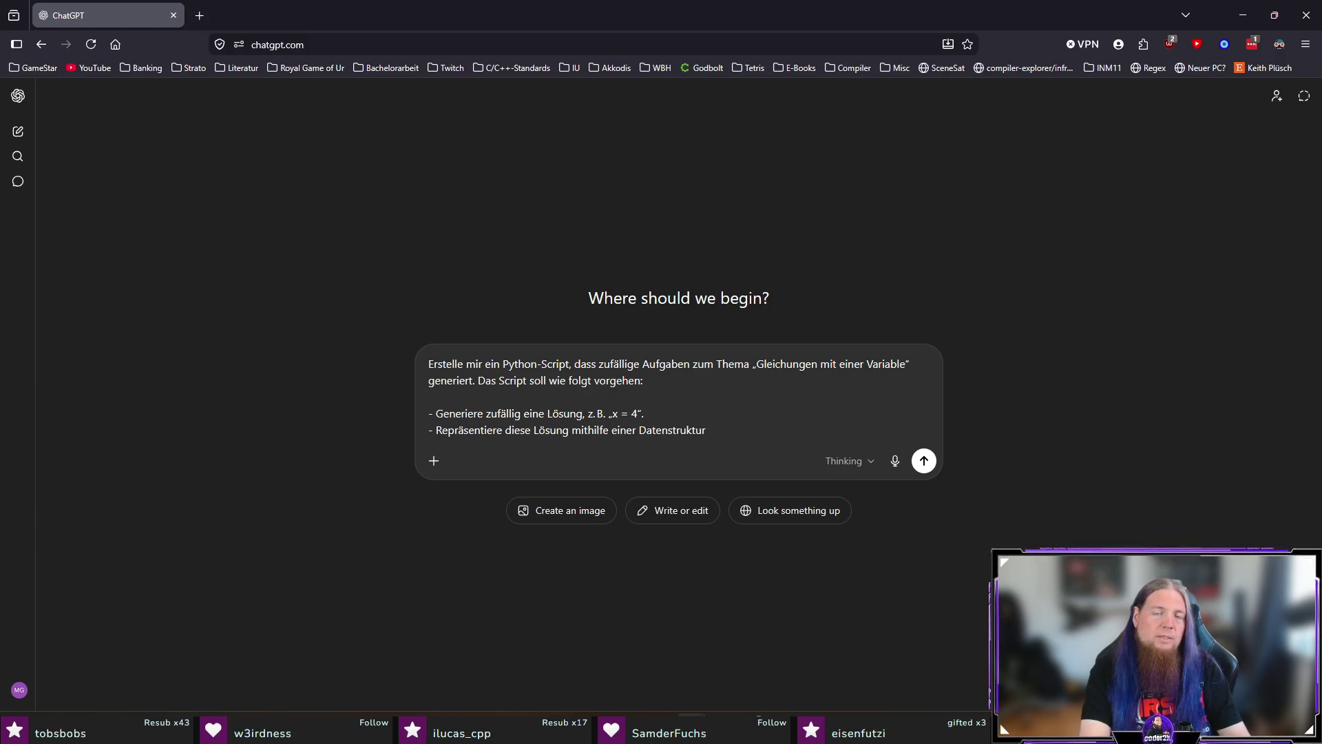
text( (z.)
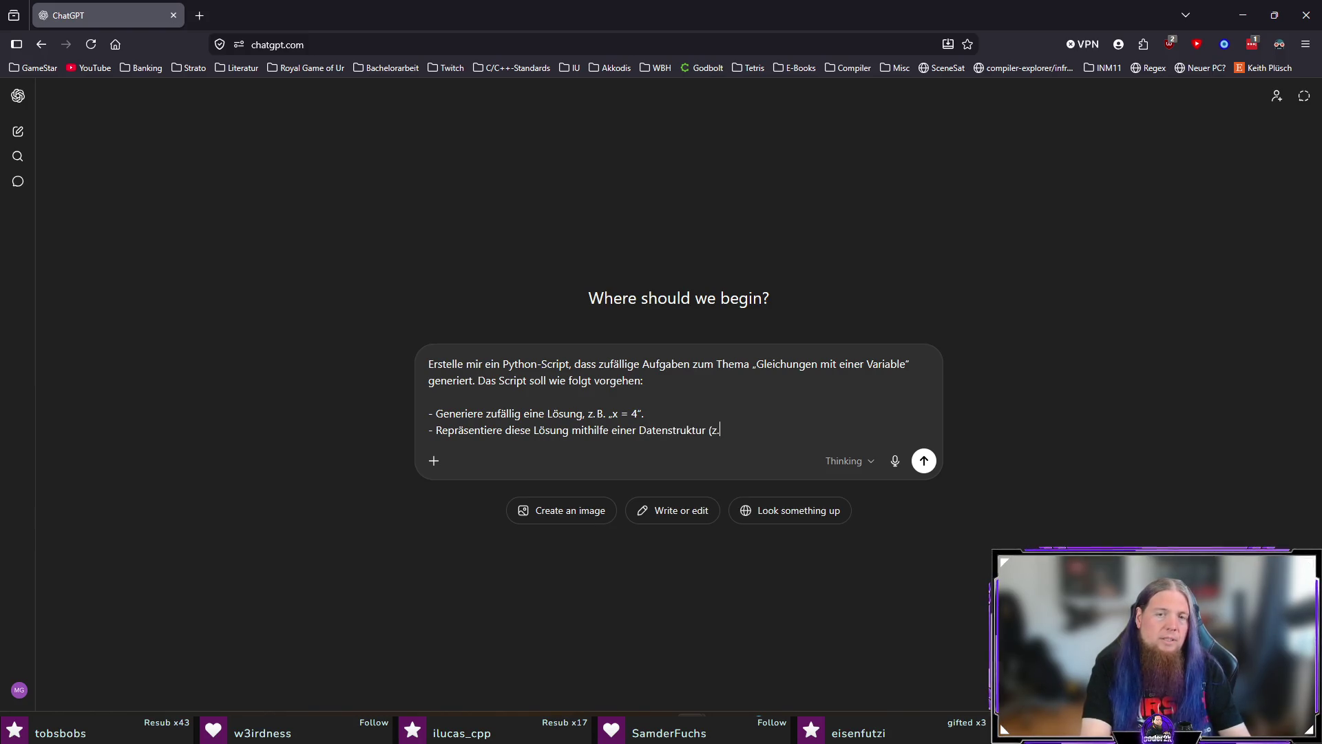
text( B.)
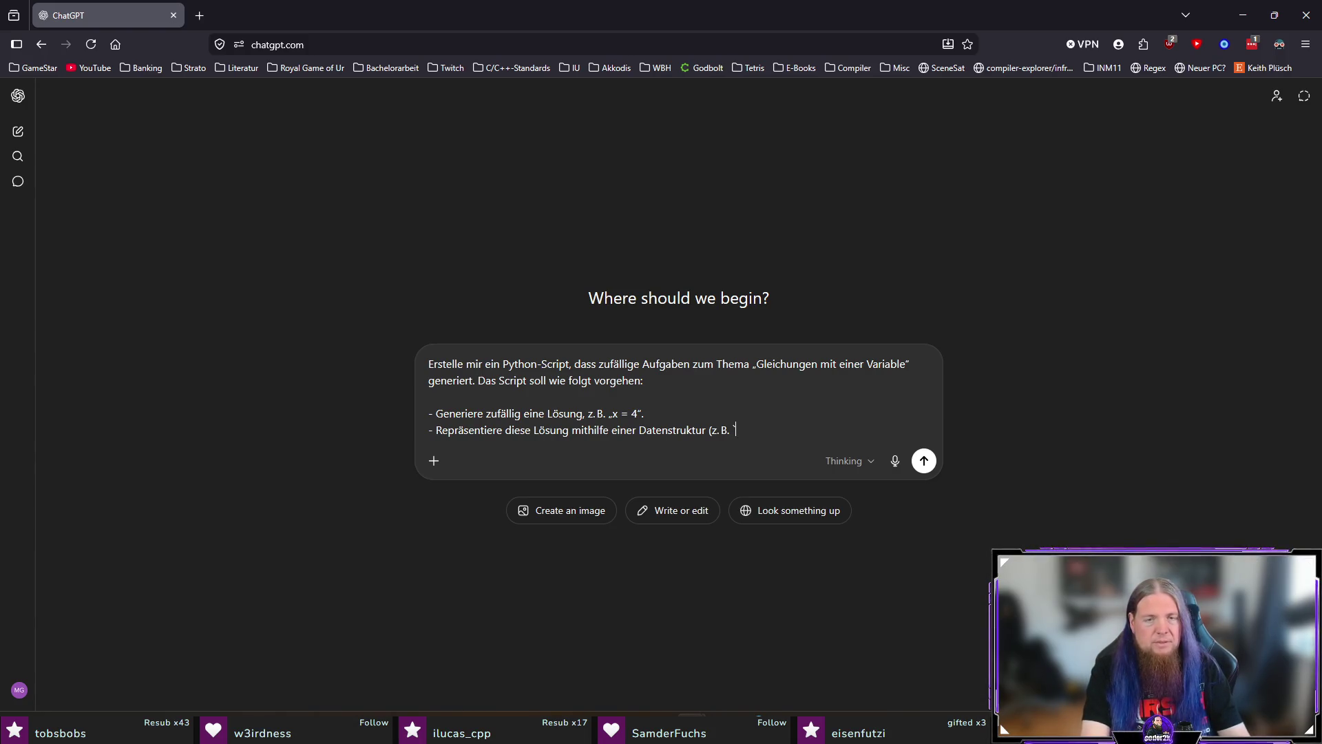
text(ar(x)
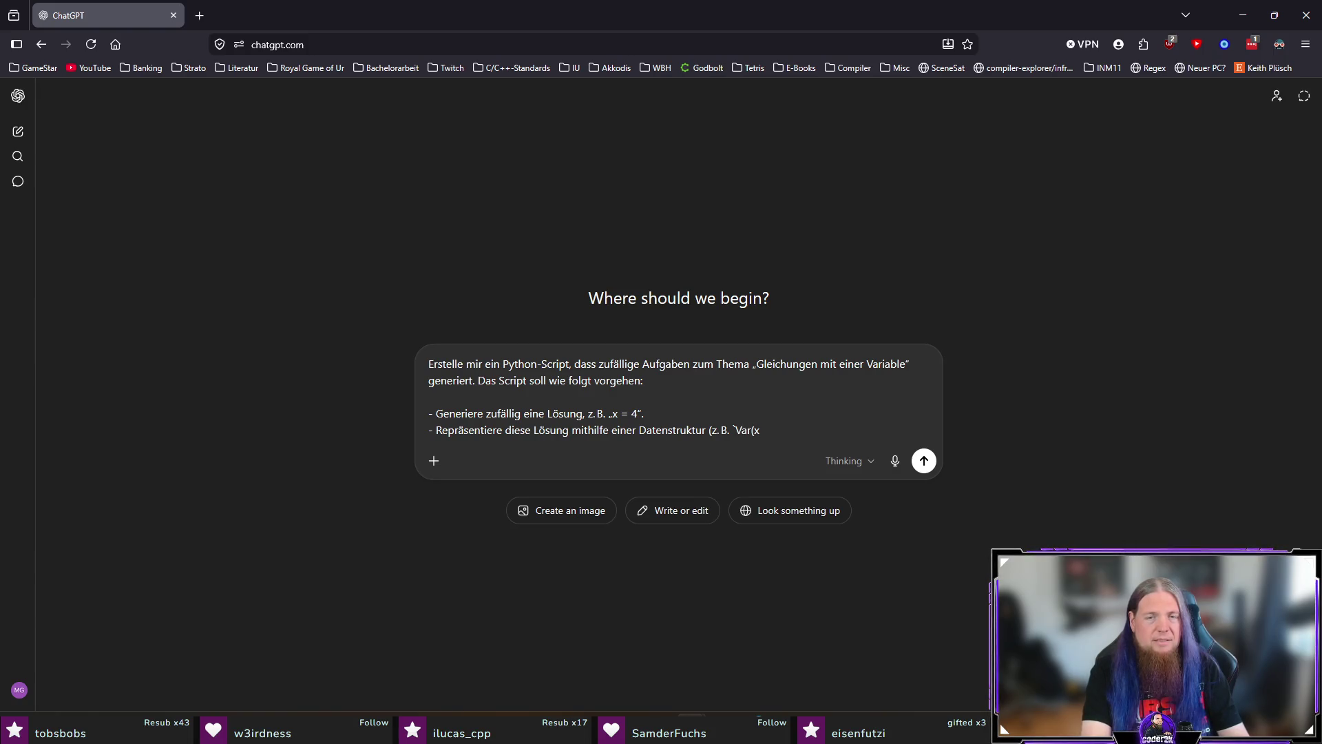
key(BackSpace)
text("x"))
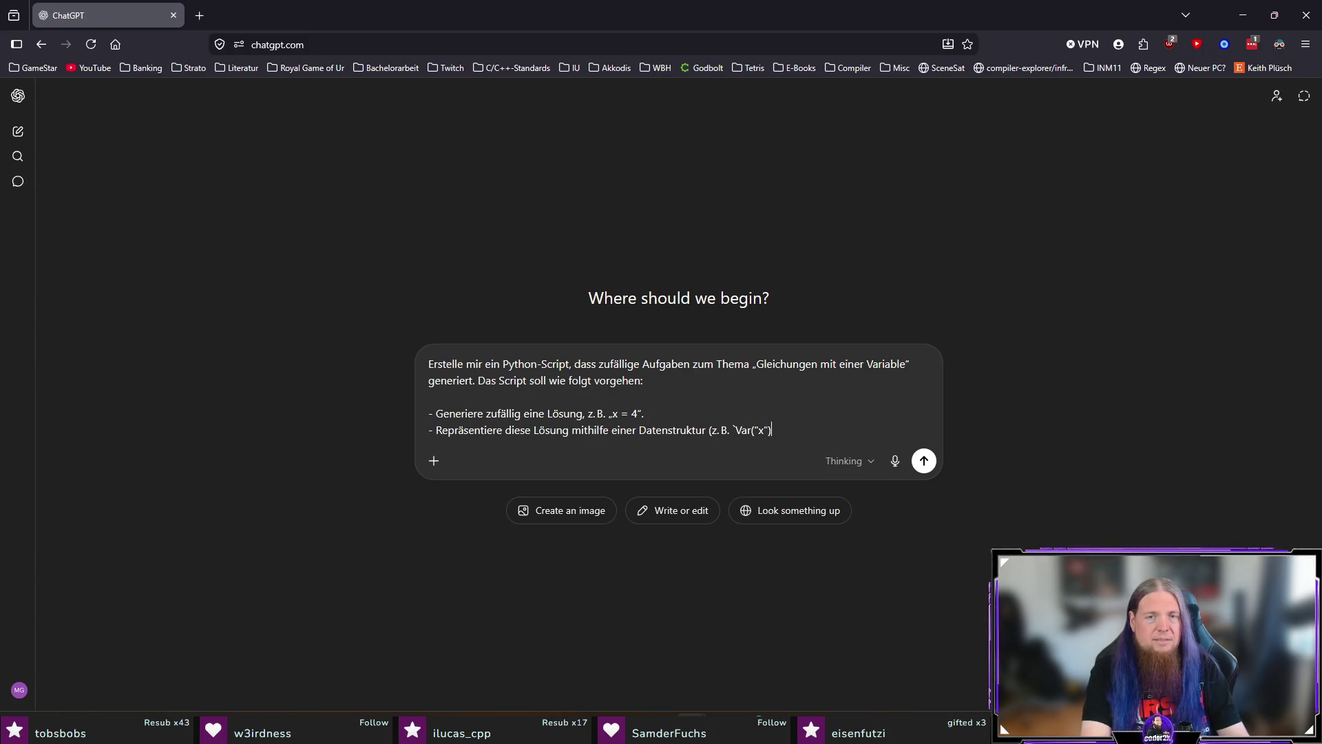
text(Equals()
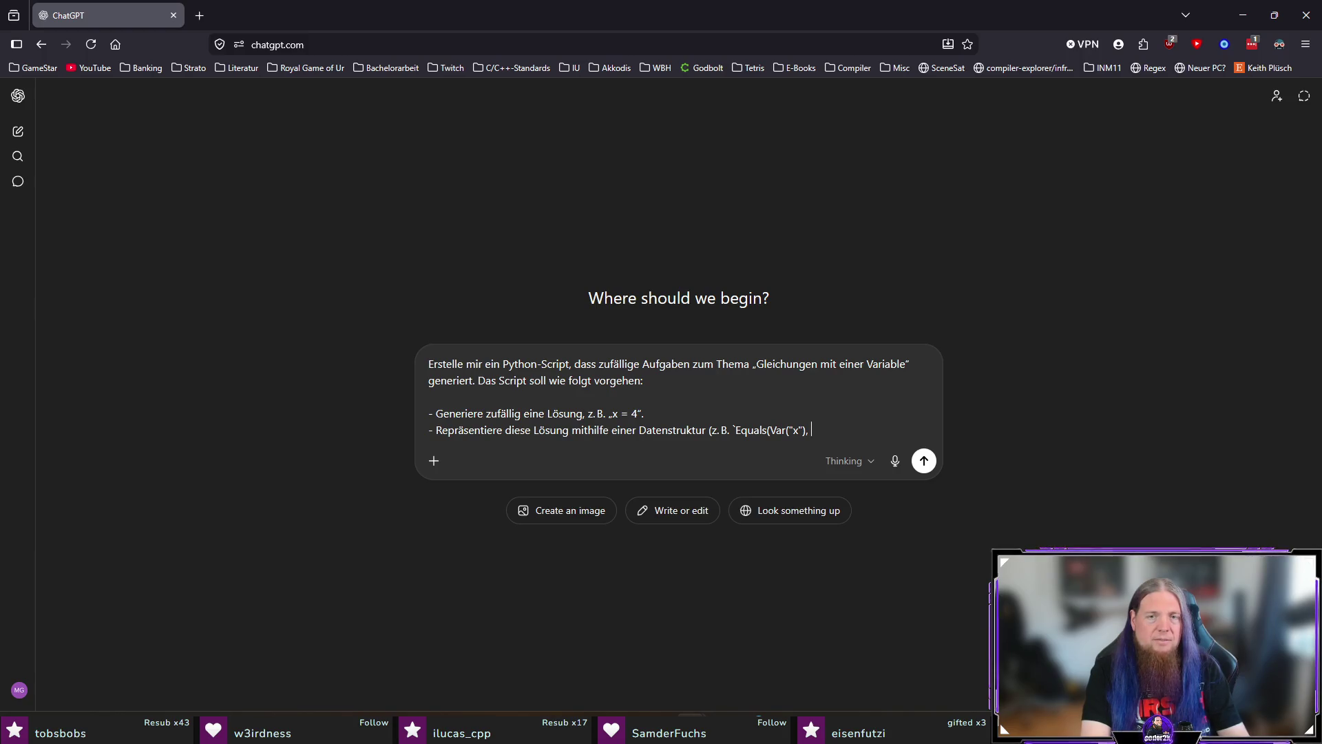
text(")
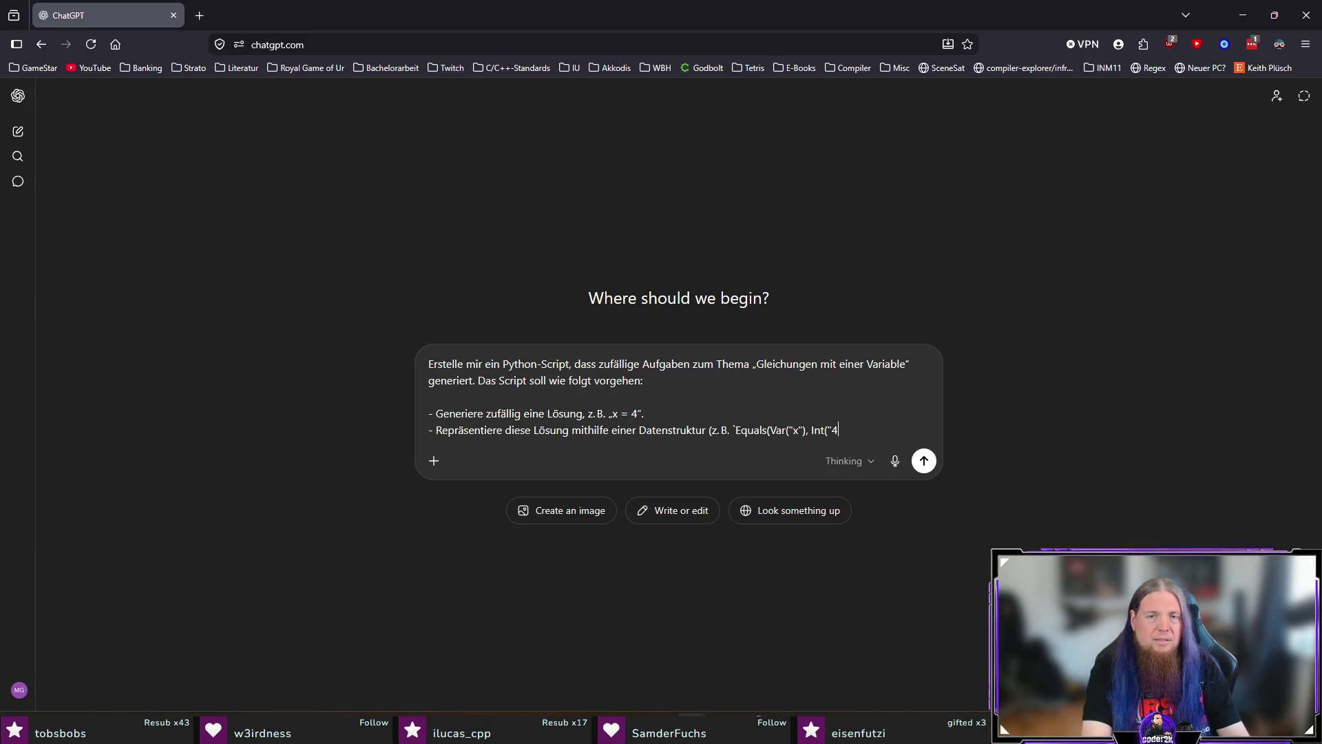
text())`).)
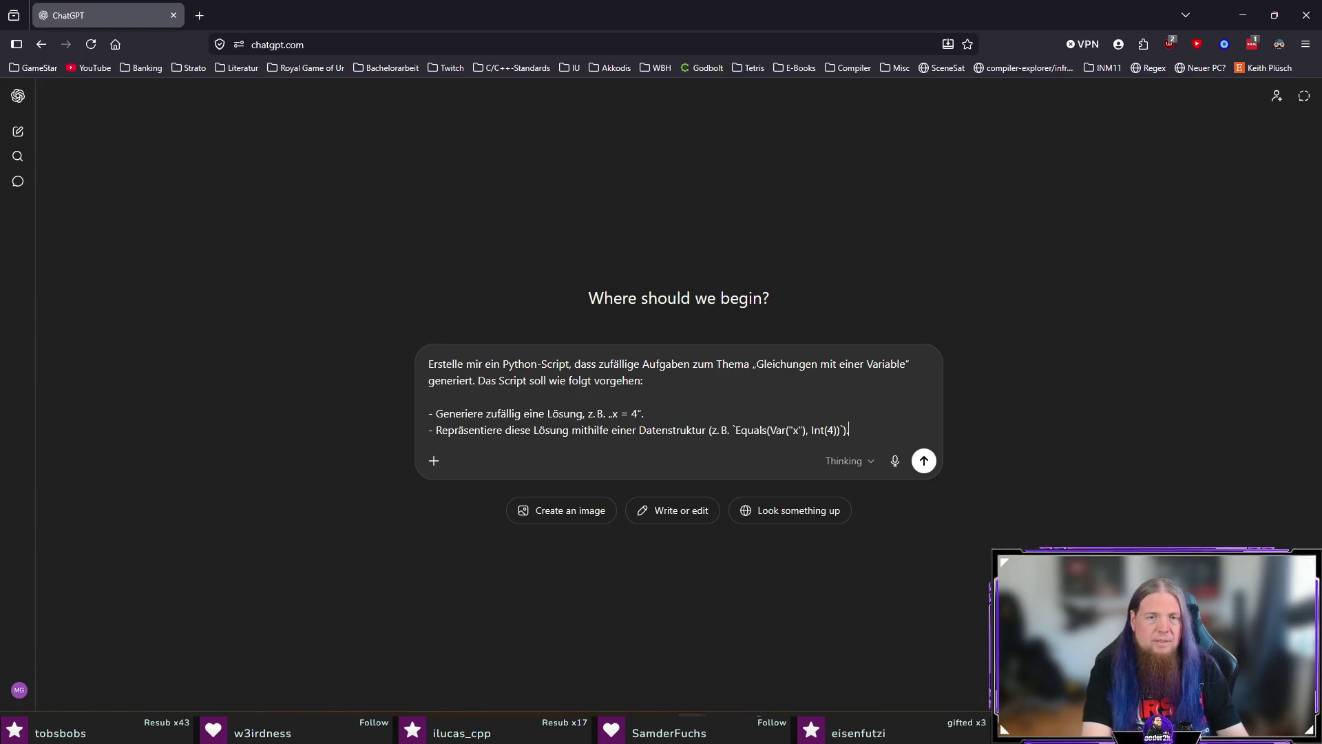
key(shift+Return)
text(- Erlaube)
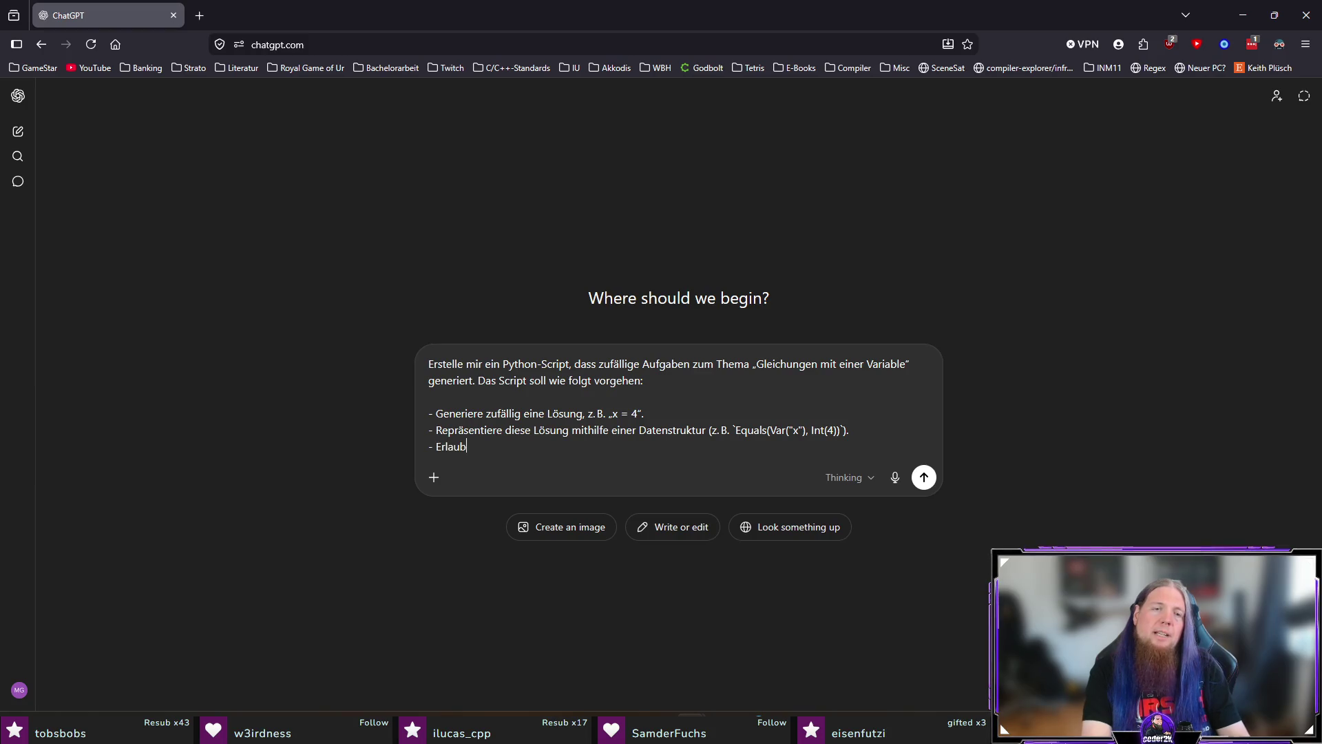
key(BackSpace)
key(BackSpace)
key(BackSpace)
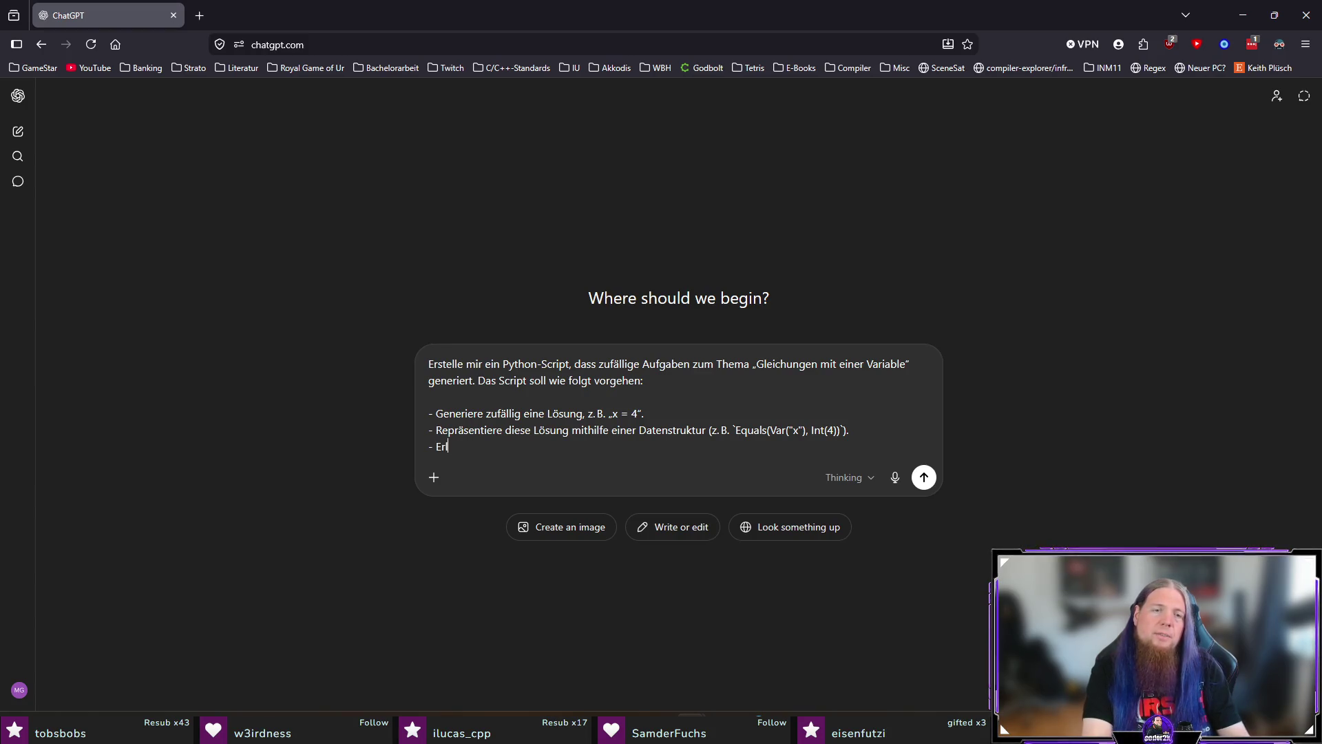
key(BackSpace)
text(W)
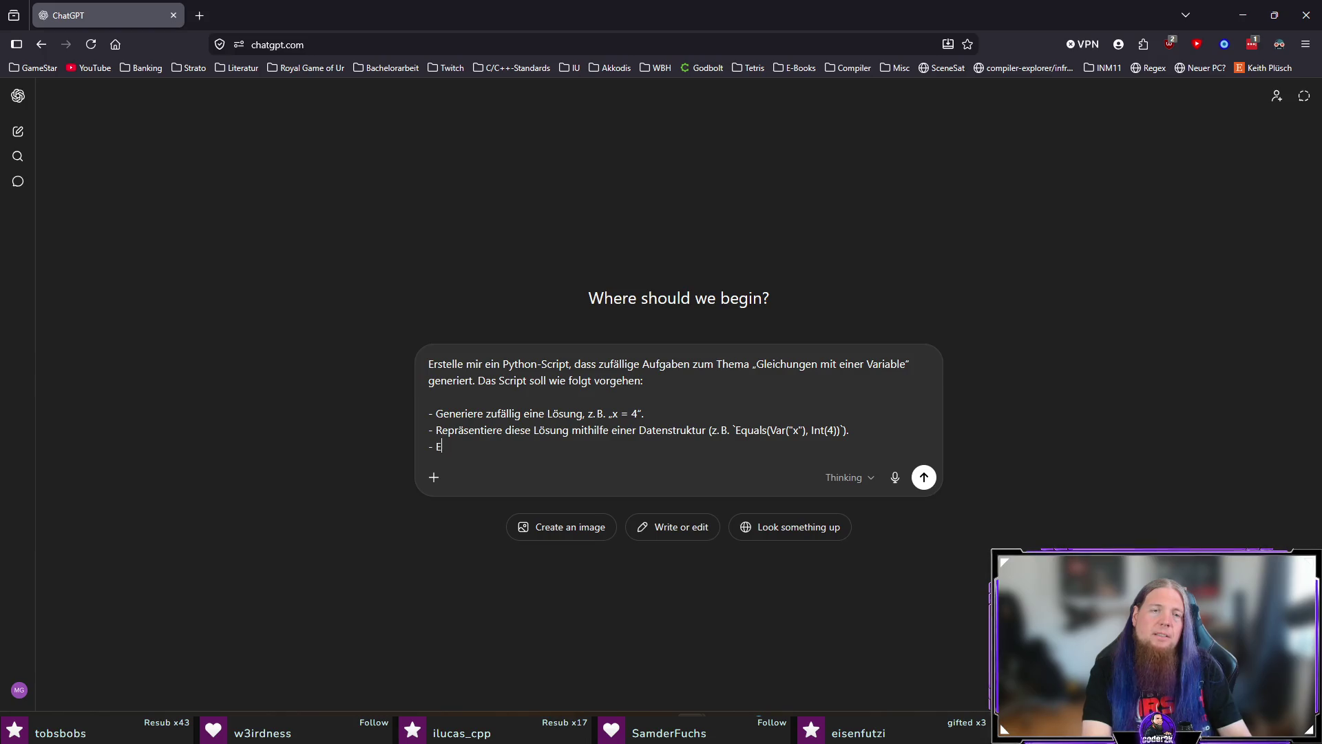
text(tere die Klasse)
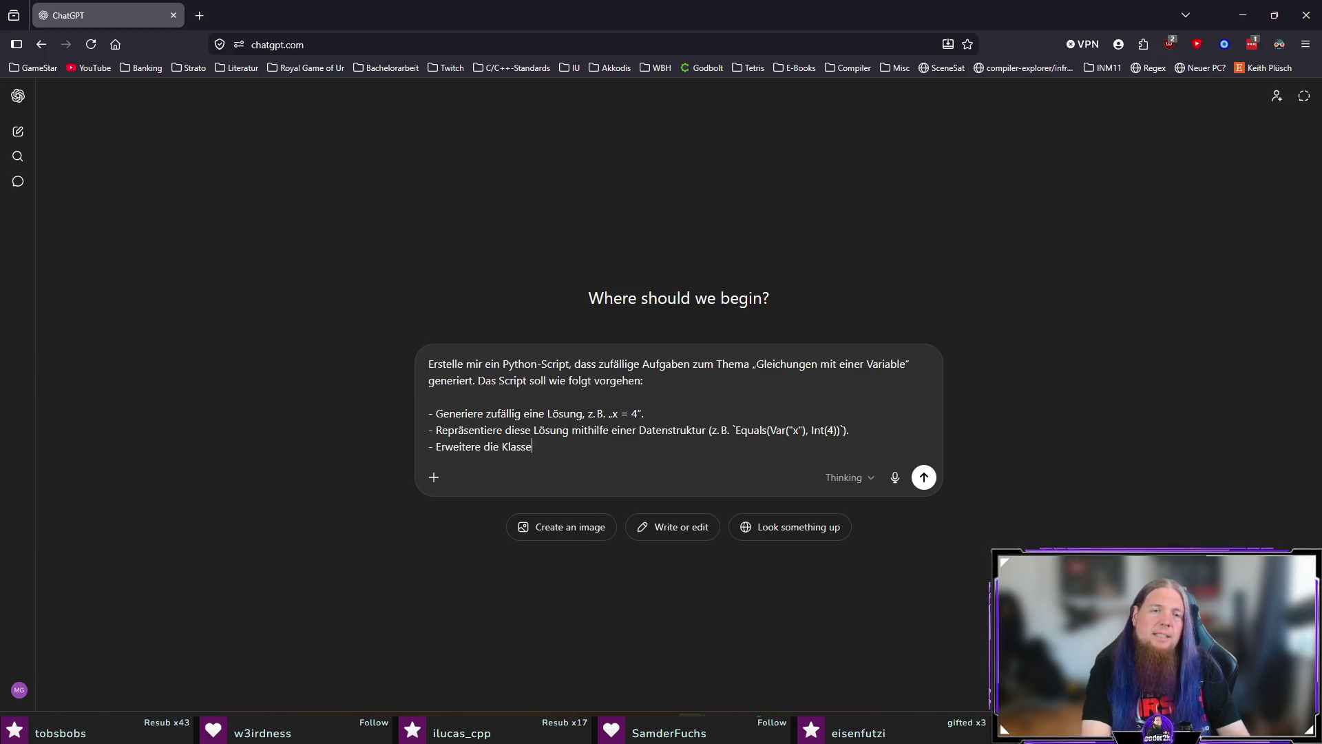
text(nhierarchie )
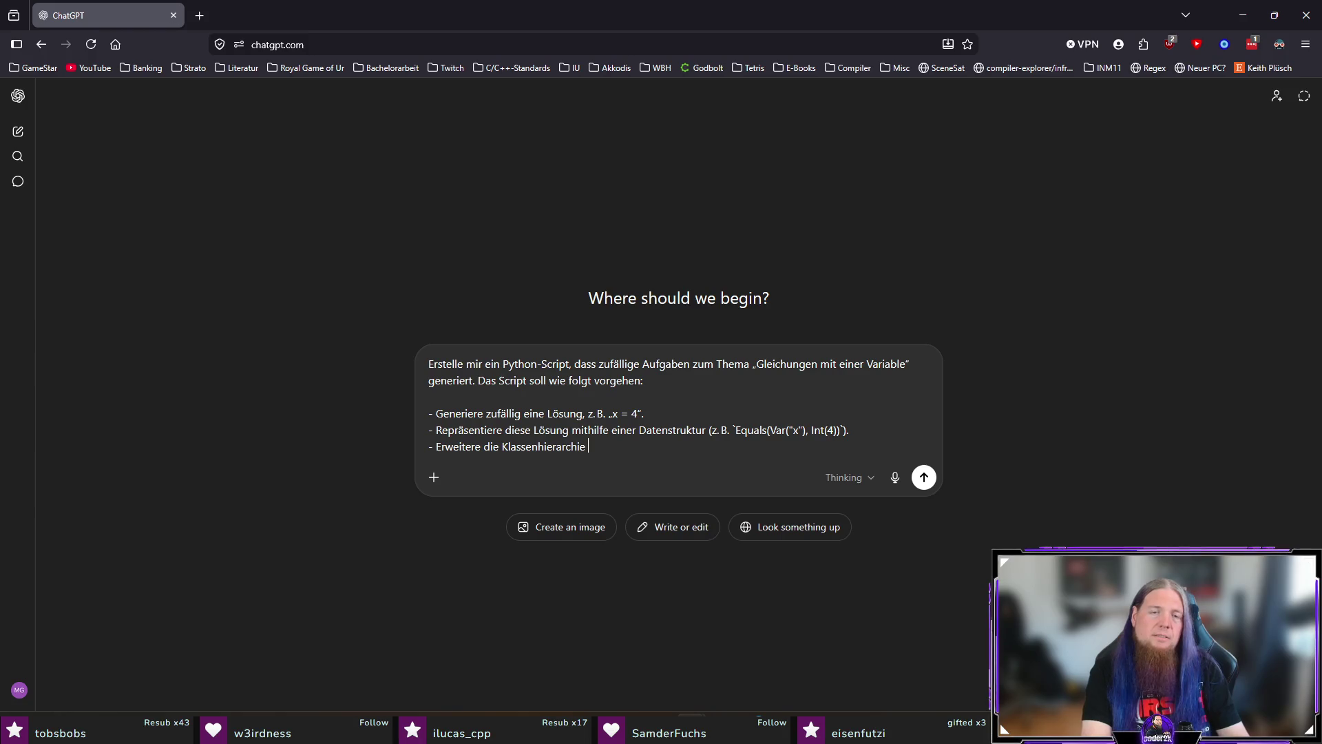
text(um Funkti)
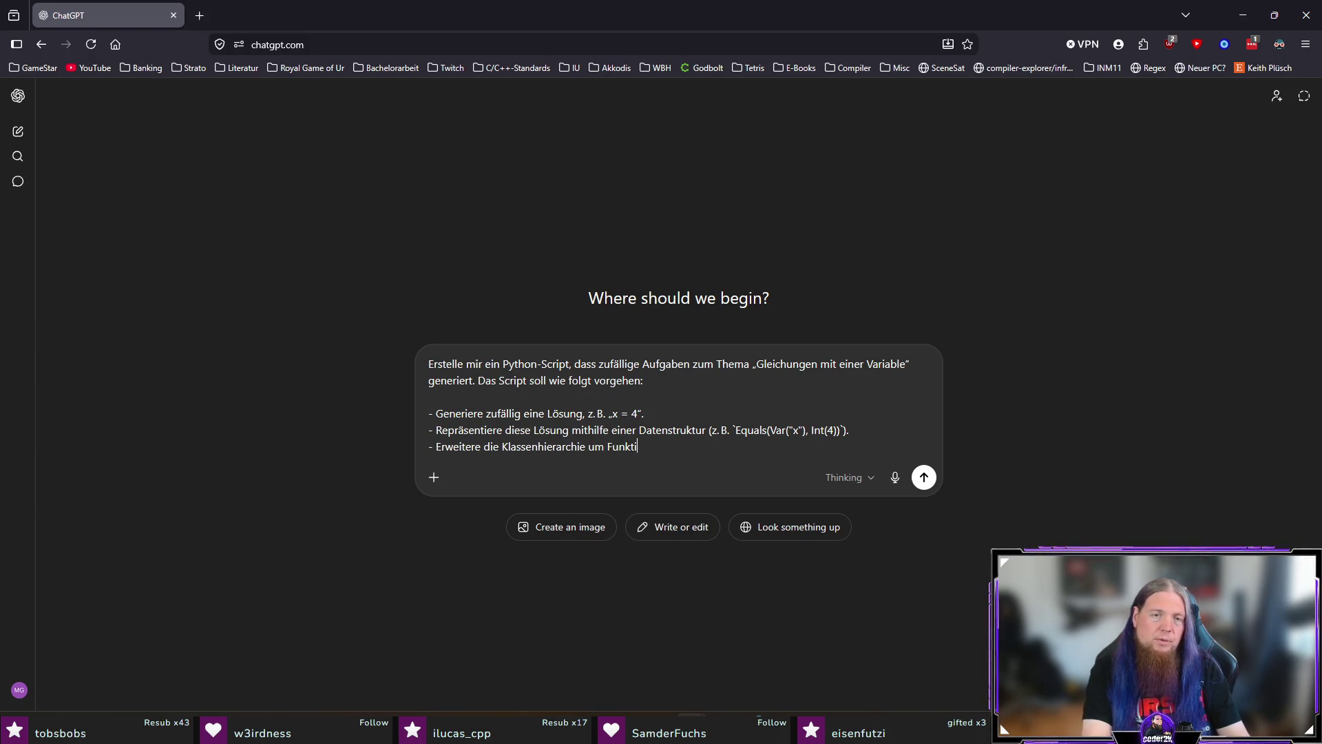
text(onalitäten zum Durch)
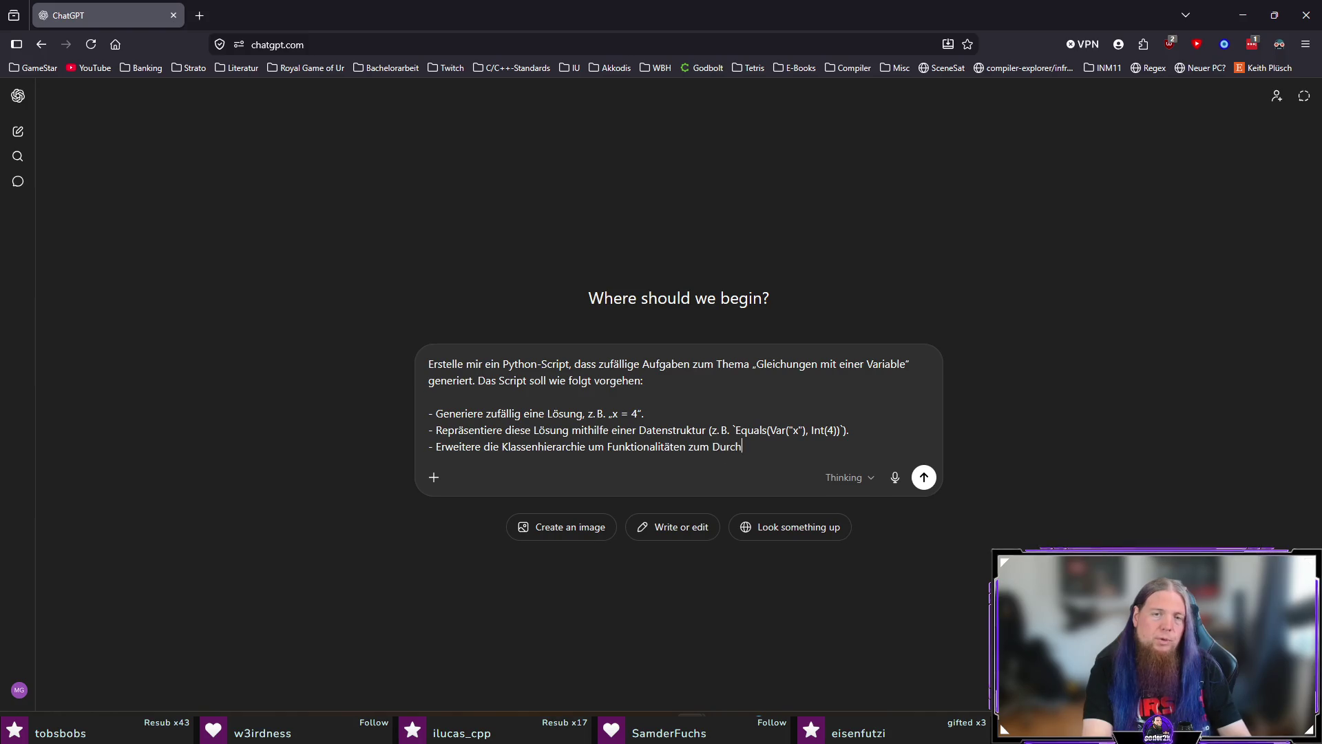
text(führen von Äquivalenzumformungen.)
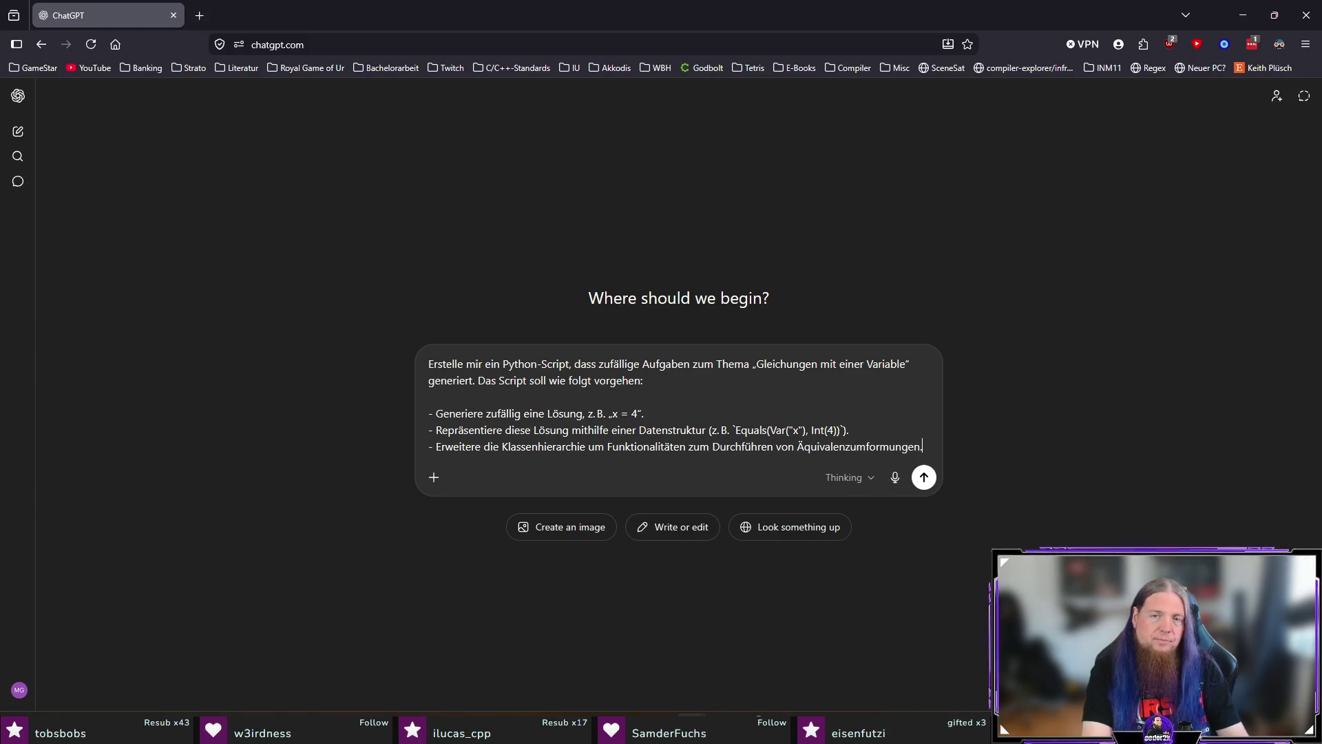
key(shift+Return)
Add a bullet requiring random equivalence transformations that hide the solution and stay mentally computable and reversible
text(- Führe zu)
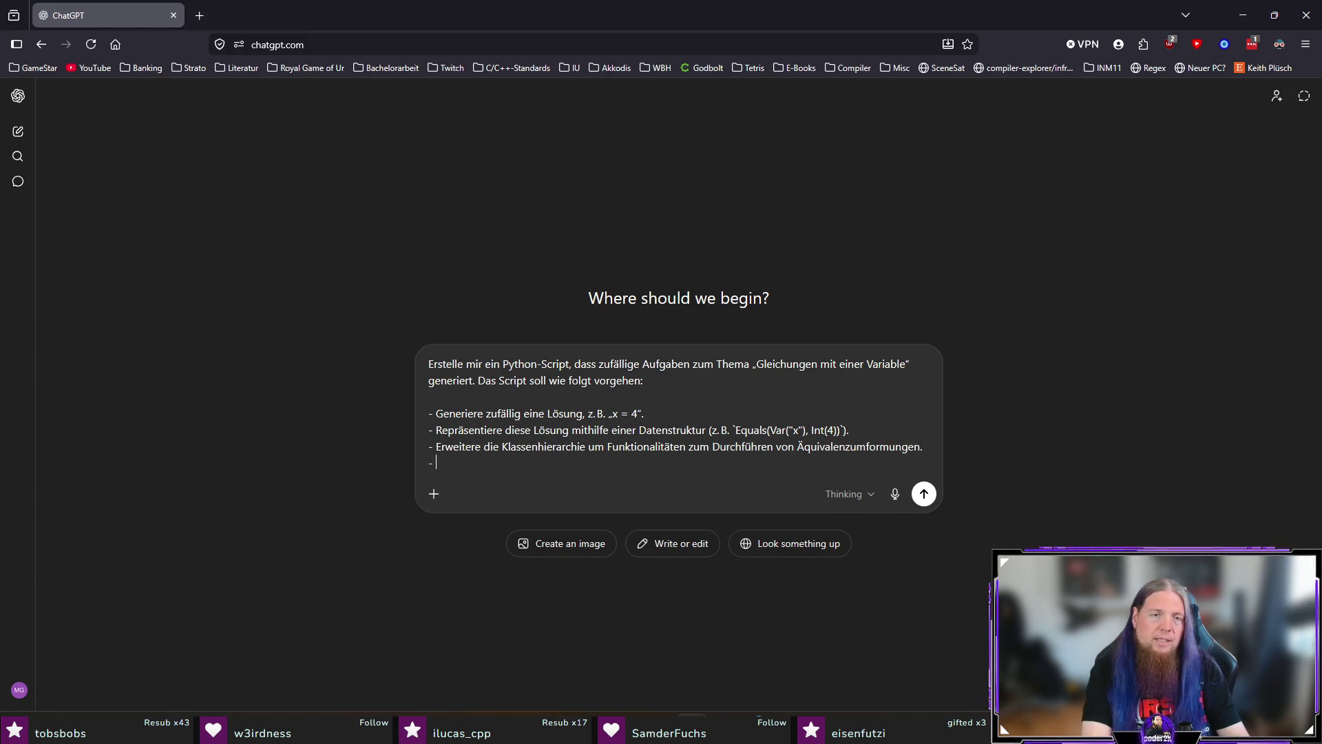
text(fällig generier)
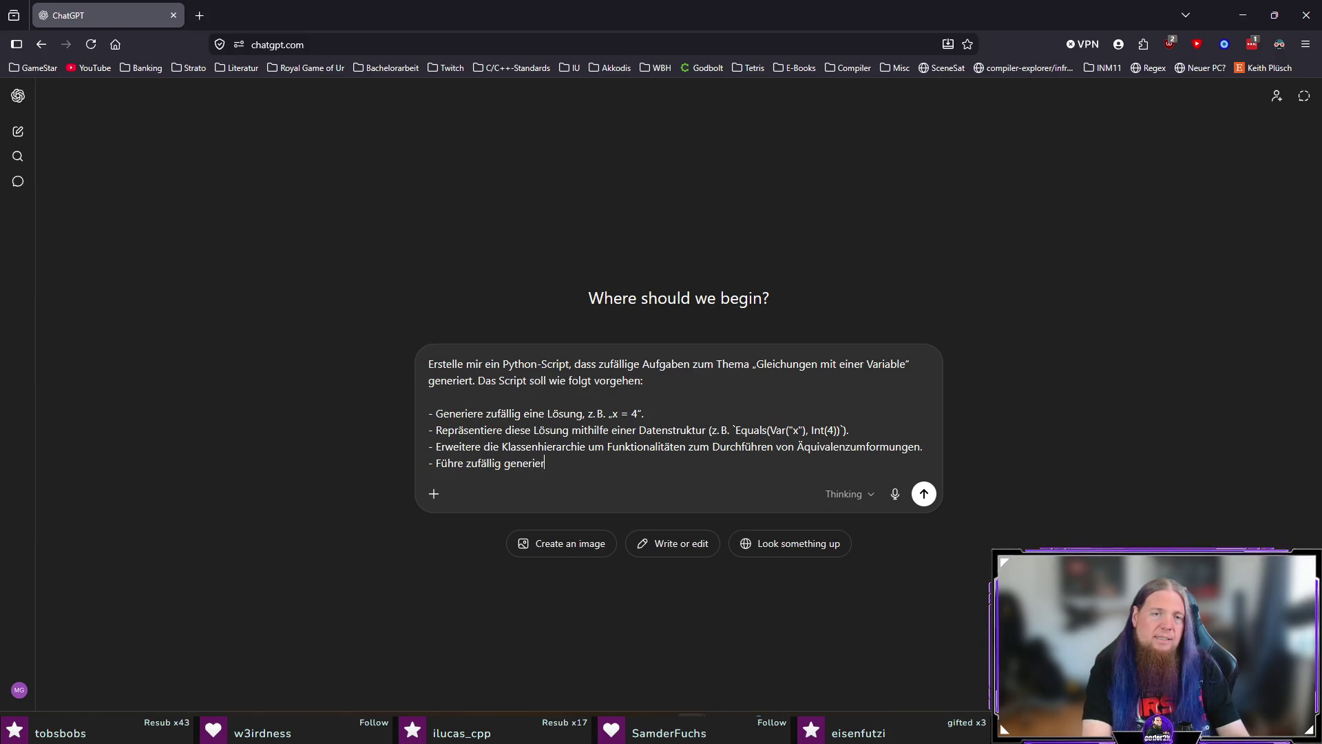
text(te Äquivalö)
key(BackSpace)
key(BackSpace)
text(enzumformungen )
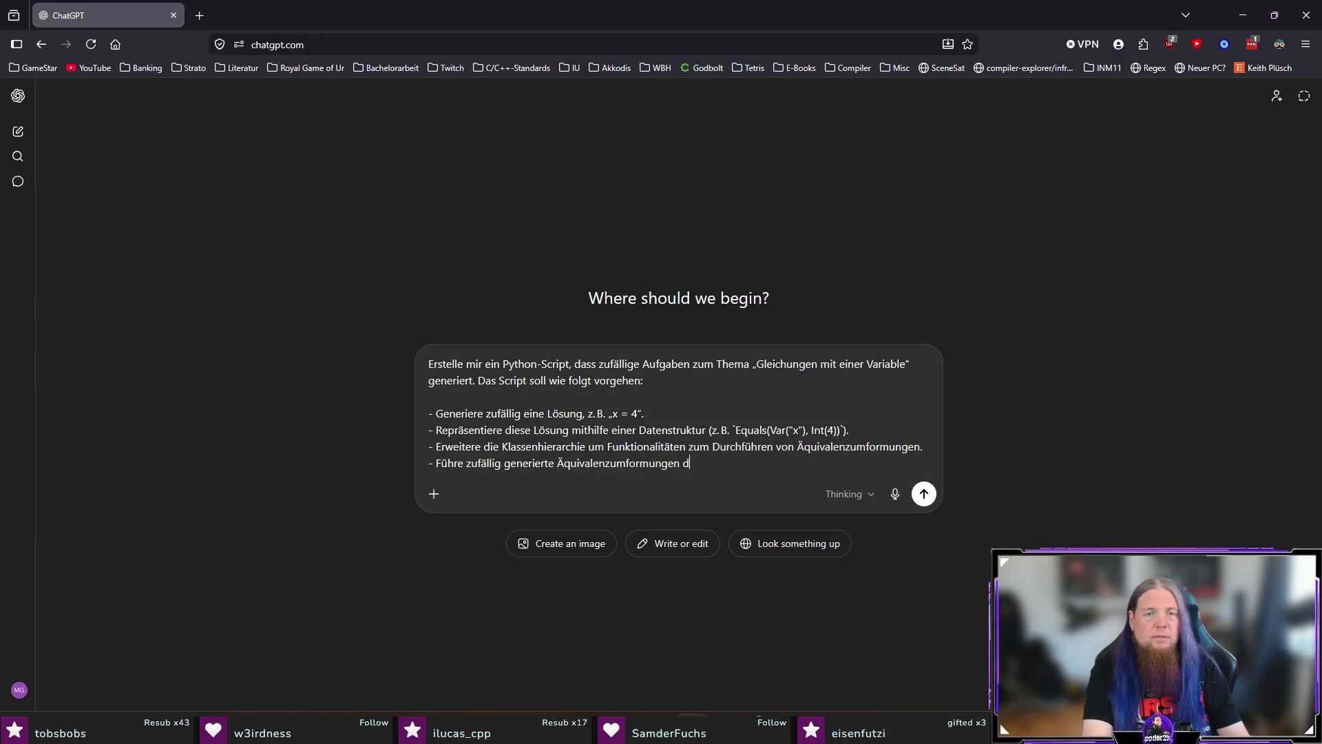
text(durch)
key(BackSpace)
text(, um die)
key(BackSpace)
text(Lösung „zu s)
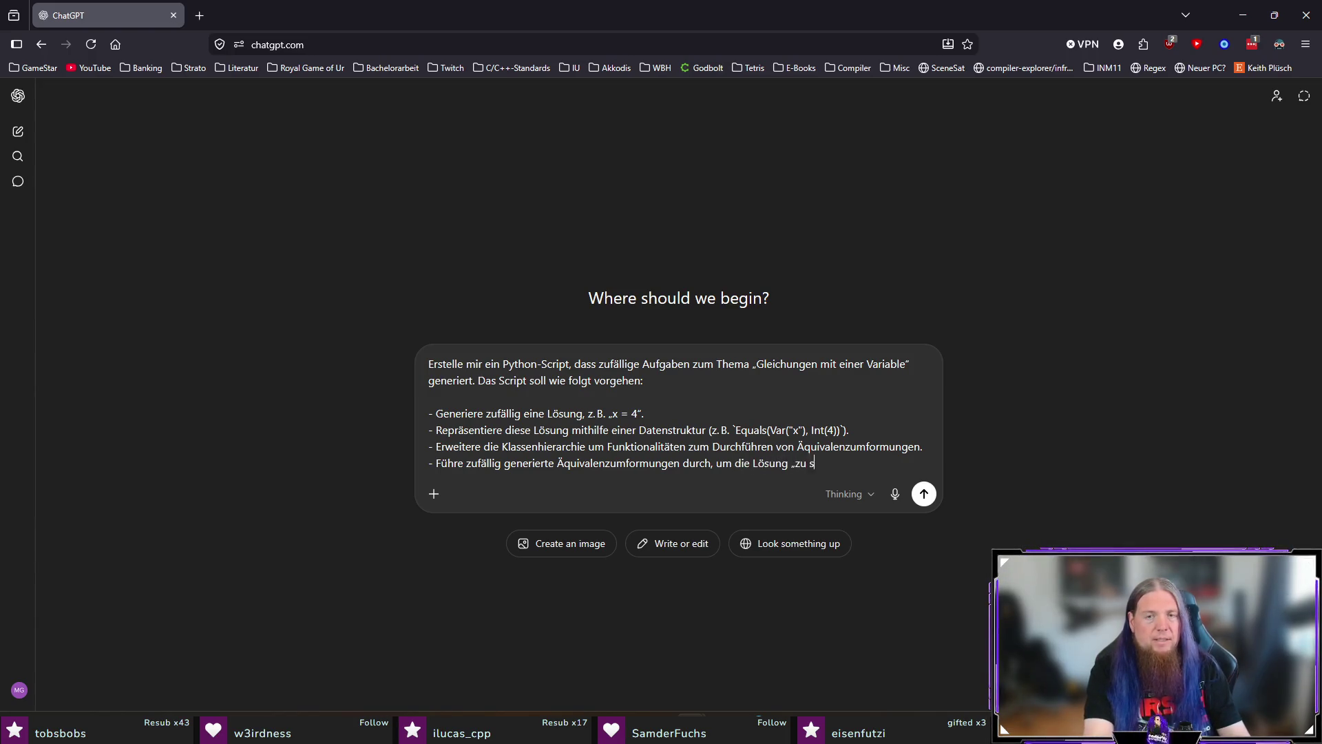
key(BackSpace)
text(verschleiern)
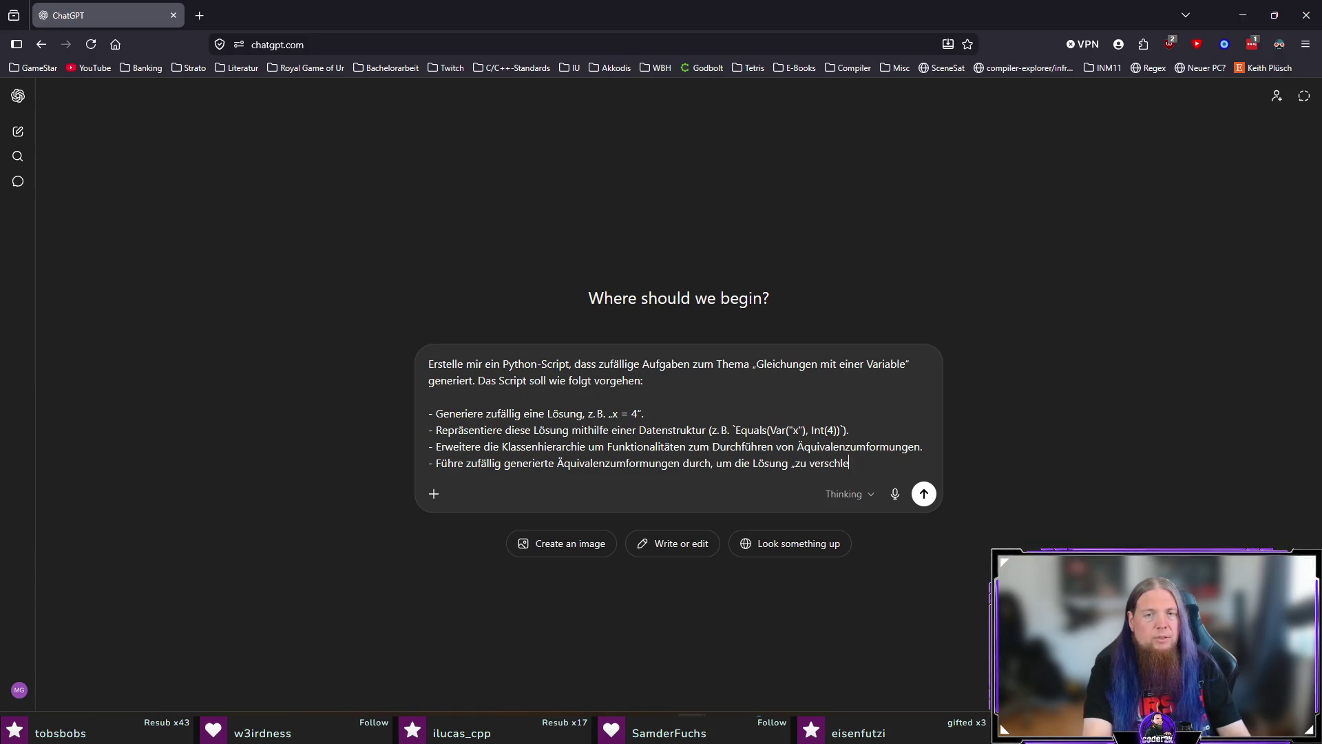
text(“. Die Umf)
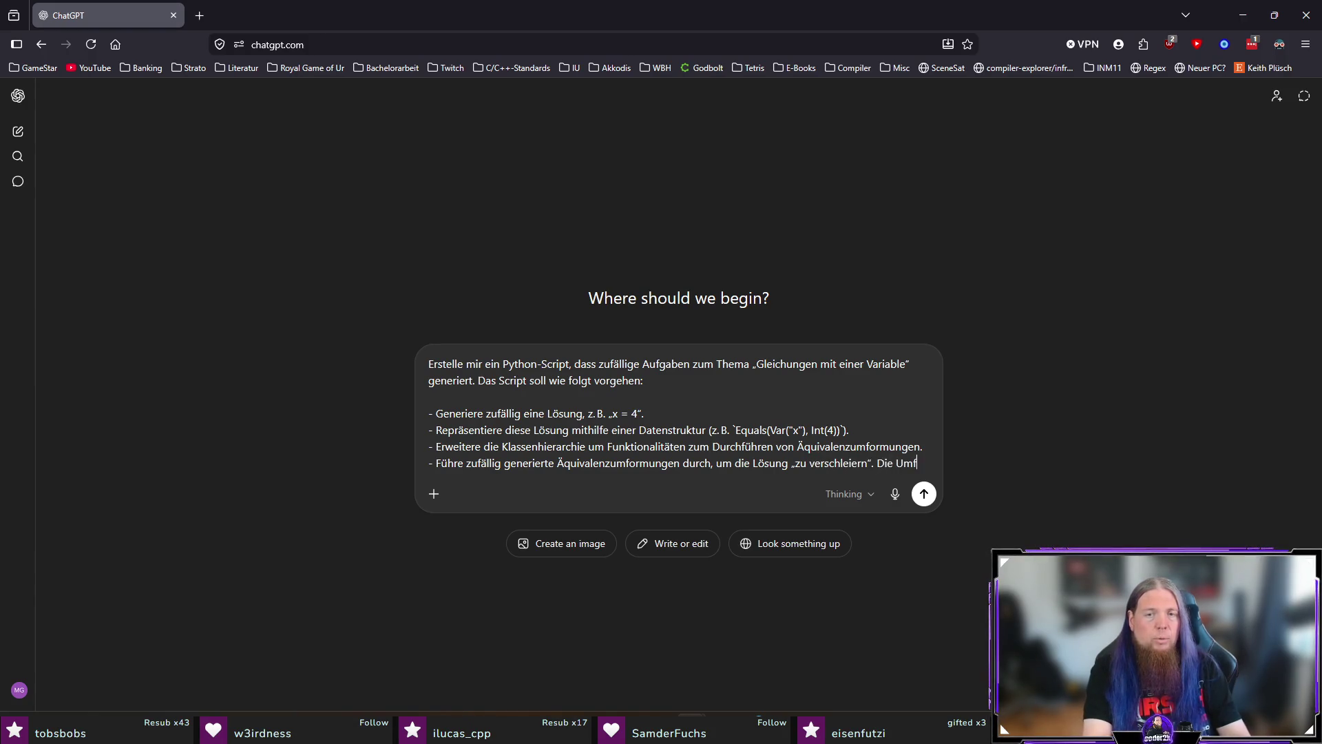
text(ornungen s)
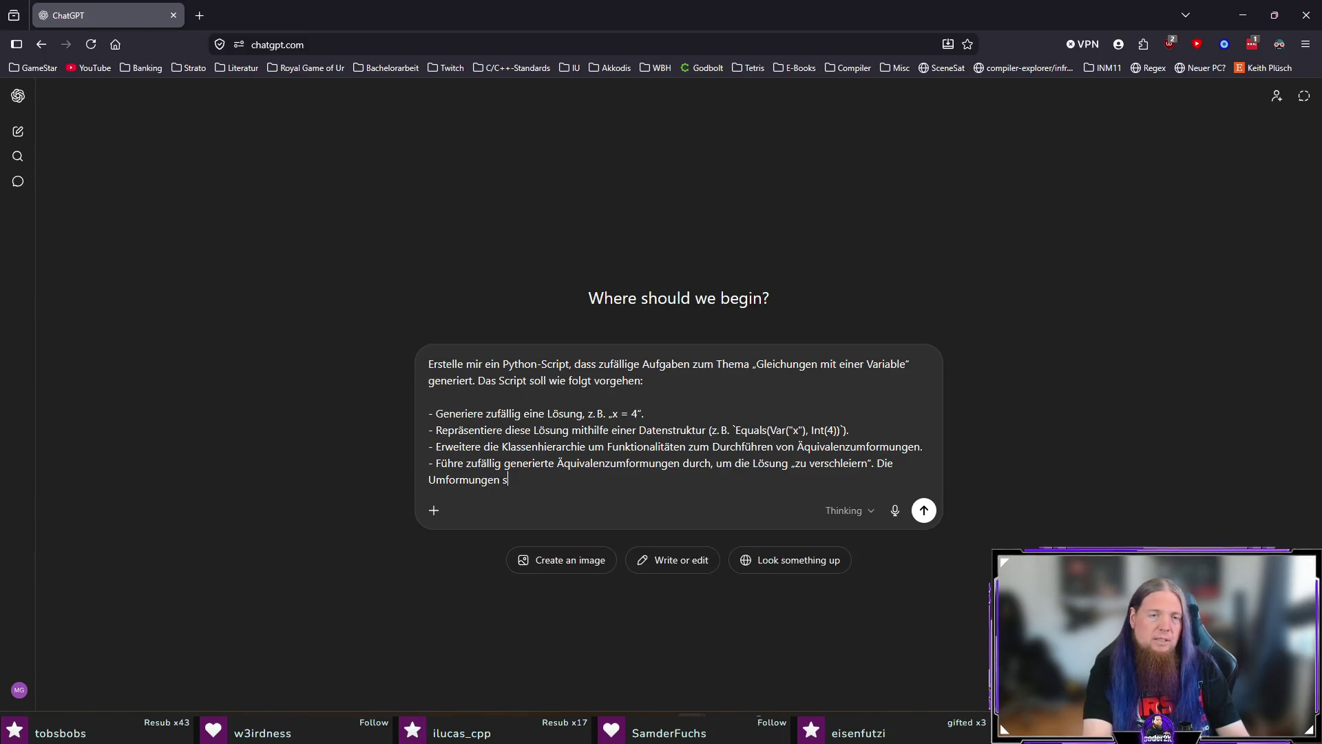
text(ollten ohne Taschenr)
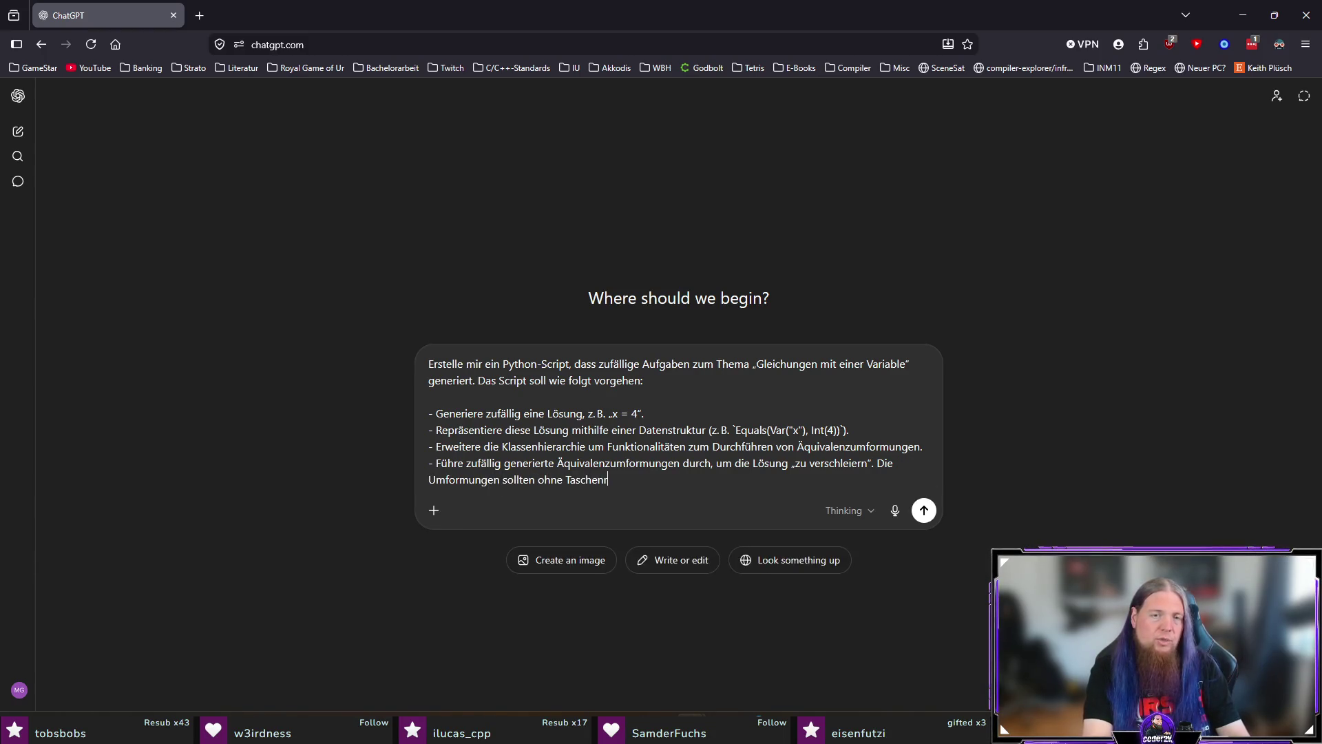
text(echner im Kop)
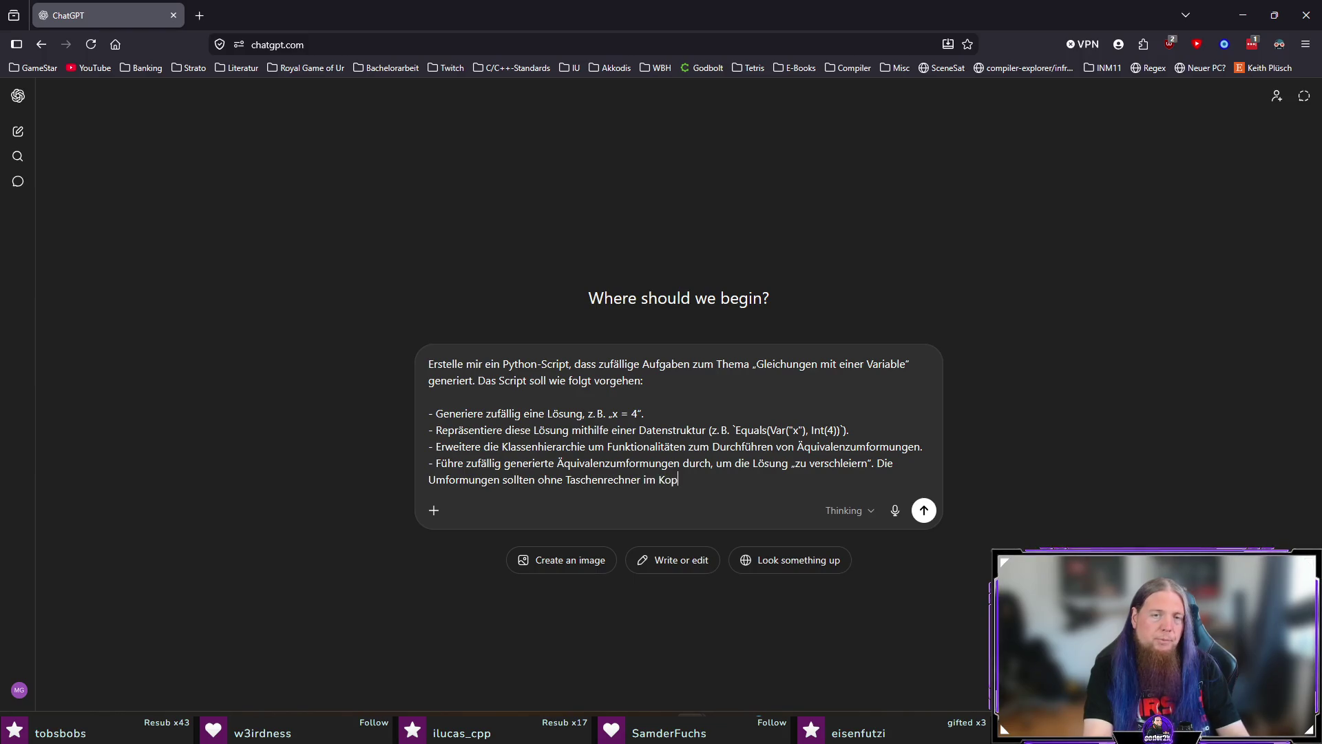
text(f durchführ)
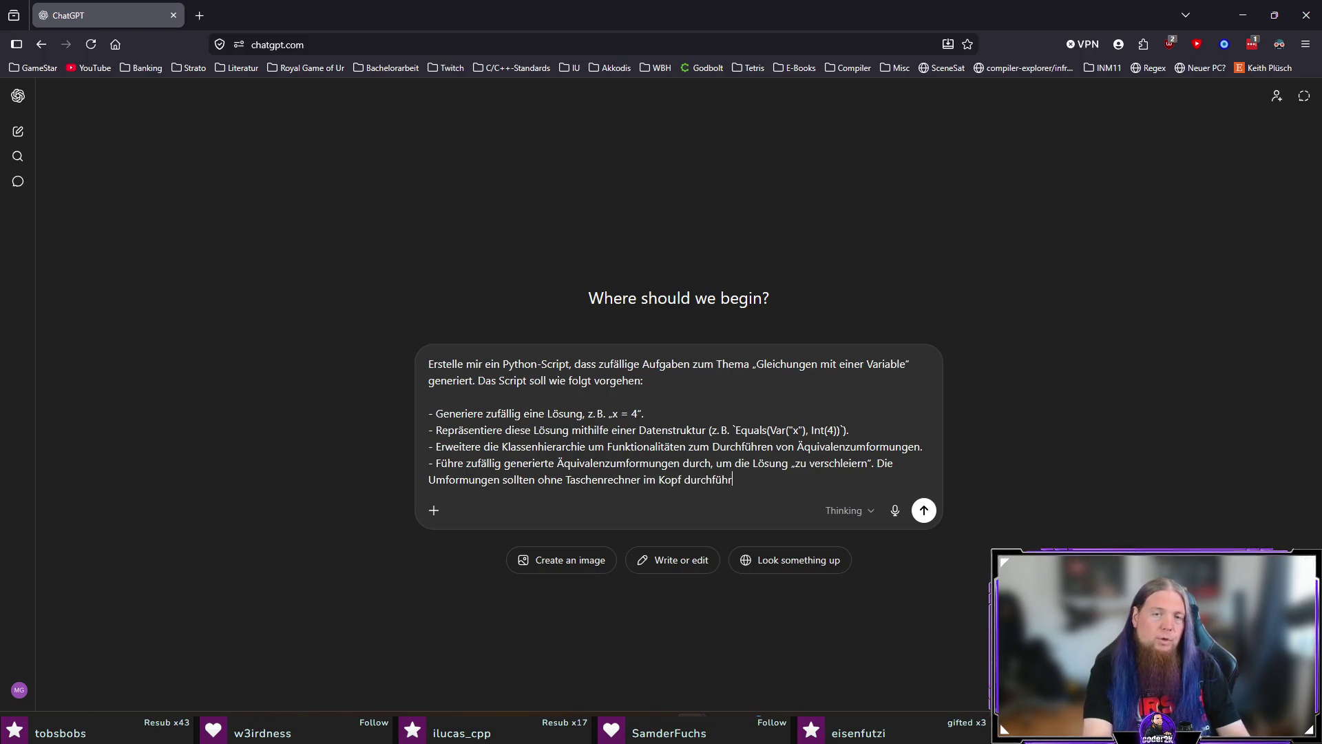
text(bar bzw. auch umk)
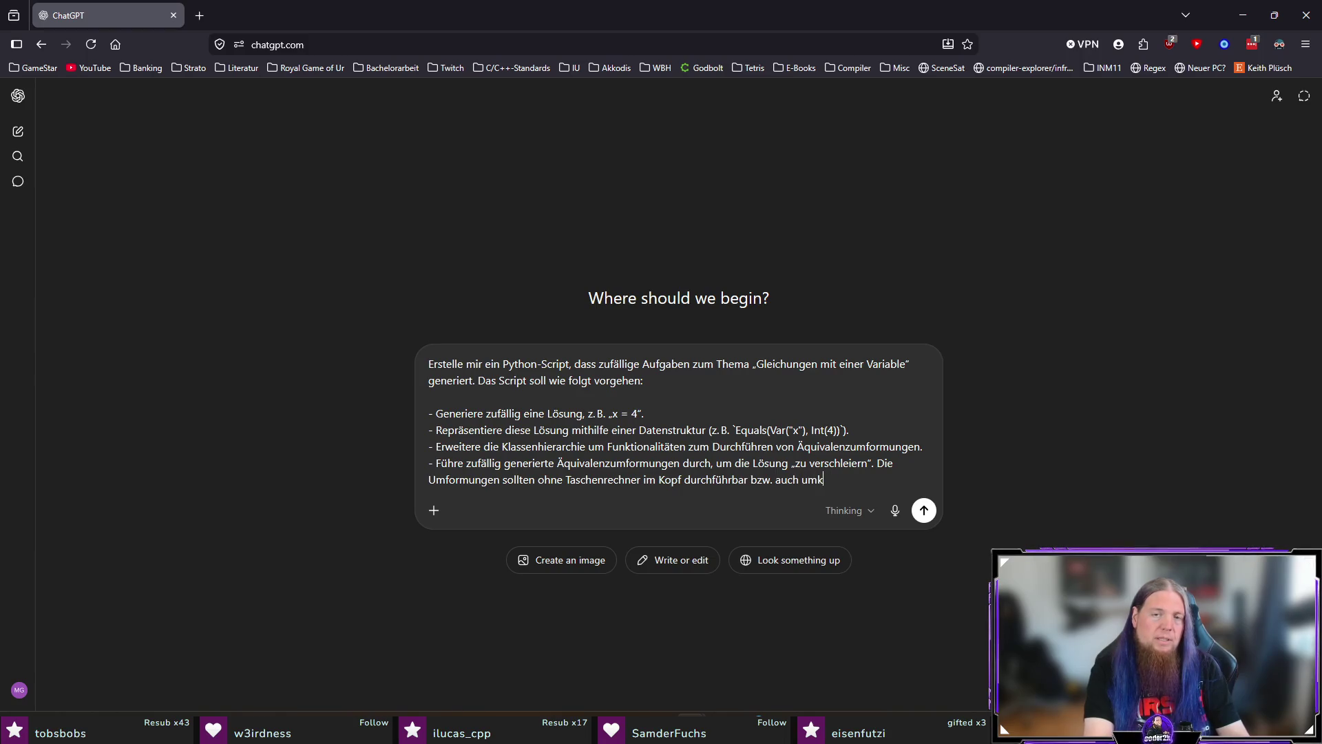
text(ehrbar sein.)
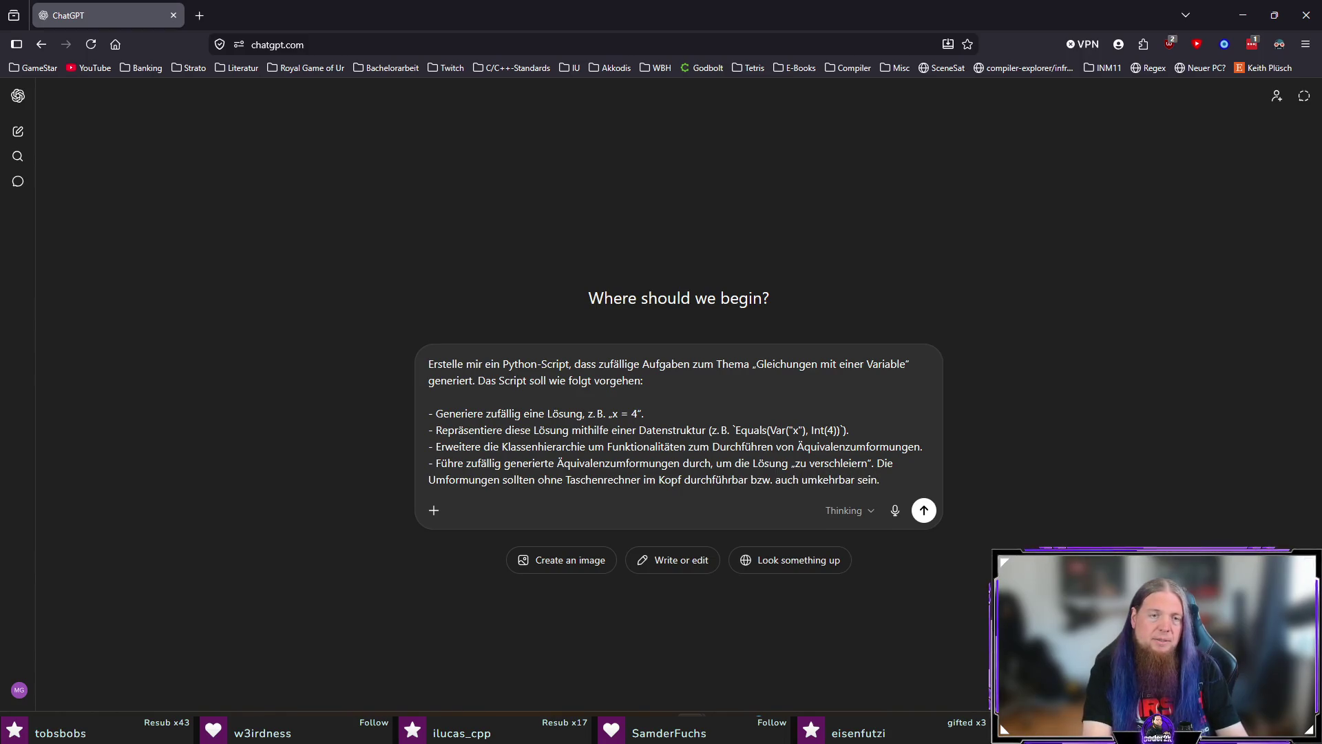
key(shift+Return)
Add the bullet suggesting an existing library such as sympy, then begin the closing request to generate the script
text(-)
key(BackSpace)
key(BackSpace)
text(reife ger)
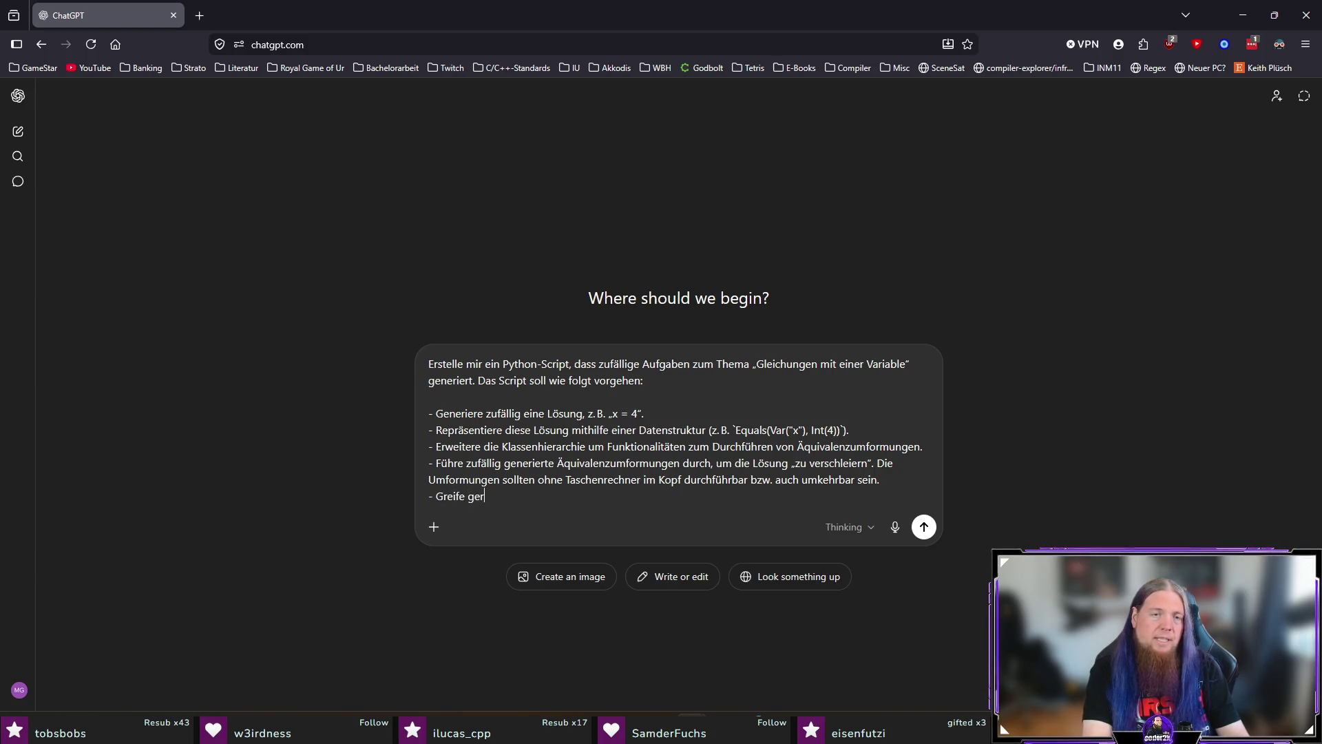
text(ne auf eine existierende Bio)
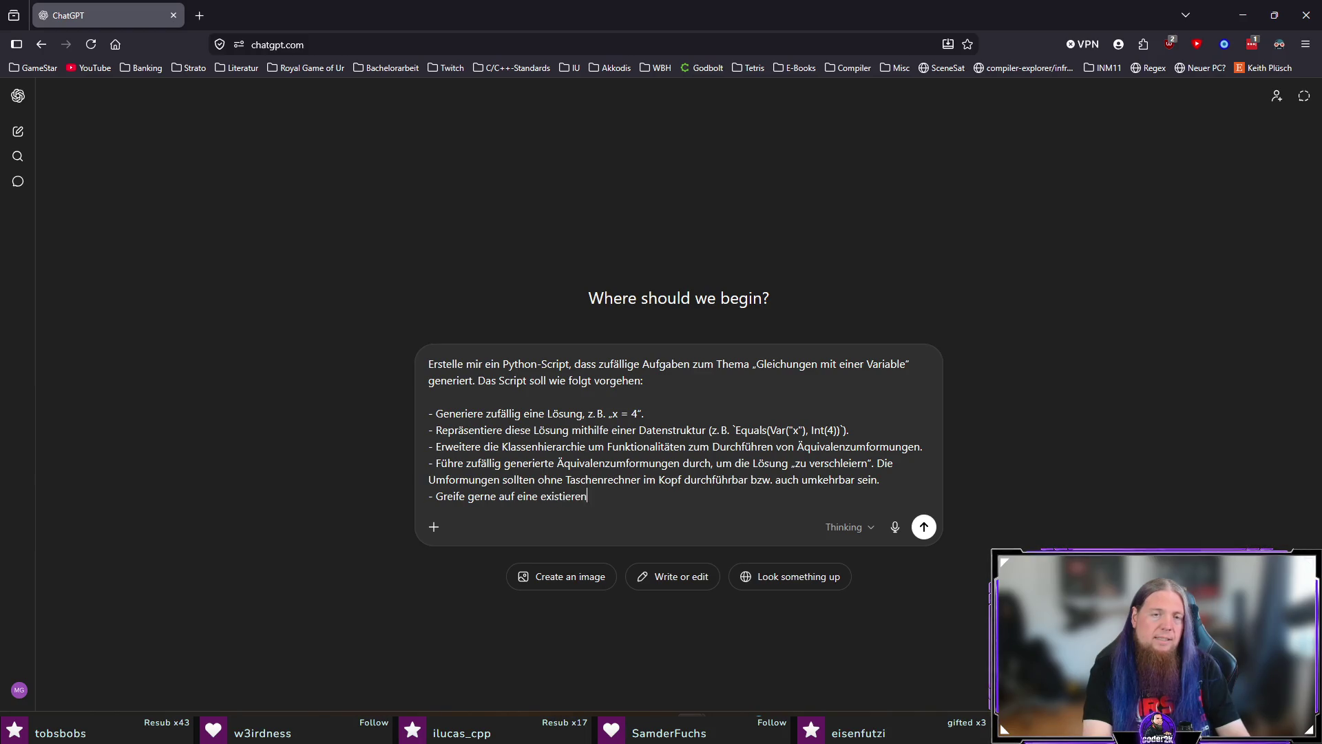
key(BackSpace)
key(BackSpace)
text(ibli)
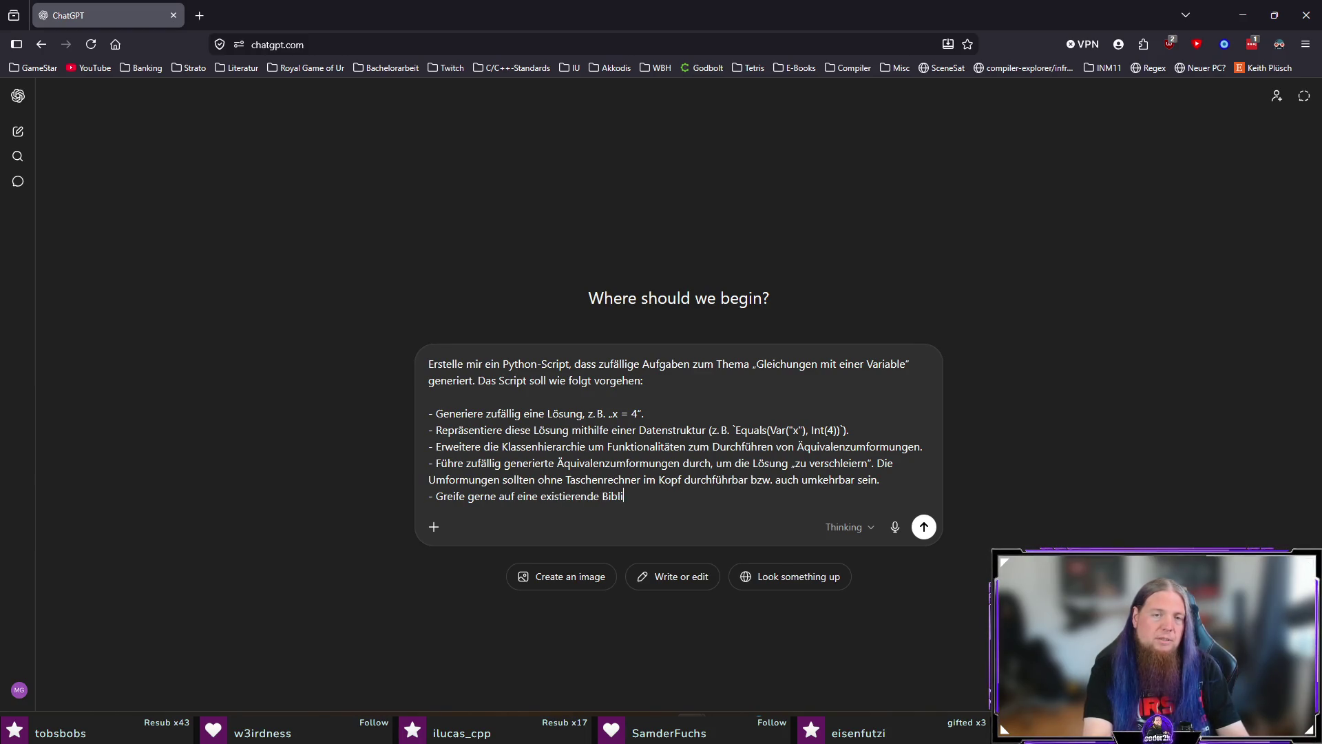
text(othek zurück (z)
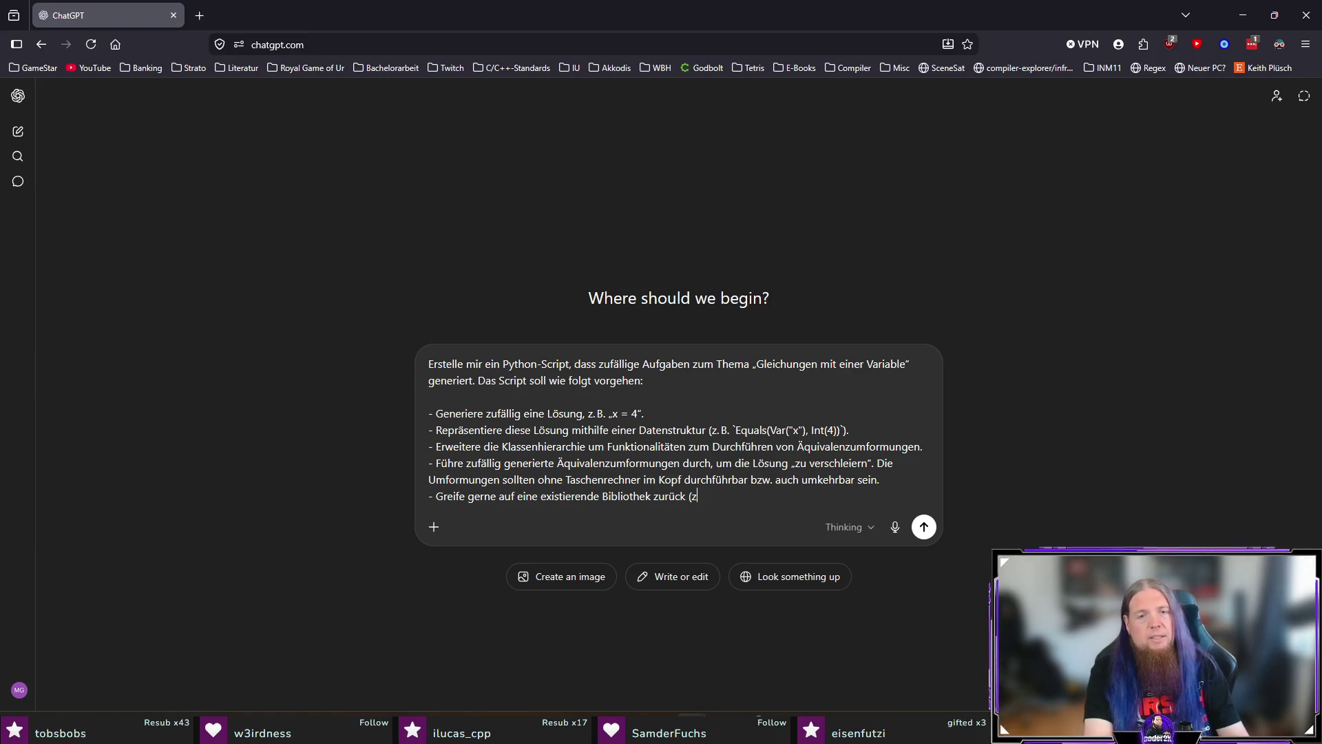
text(. B.)
key(BackSpace)
key(BackSpace)
text(`sympo)
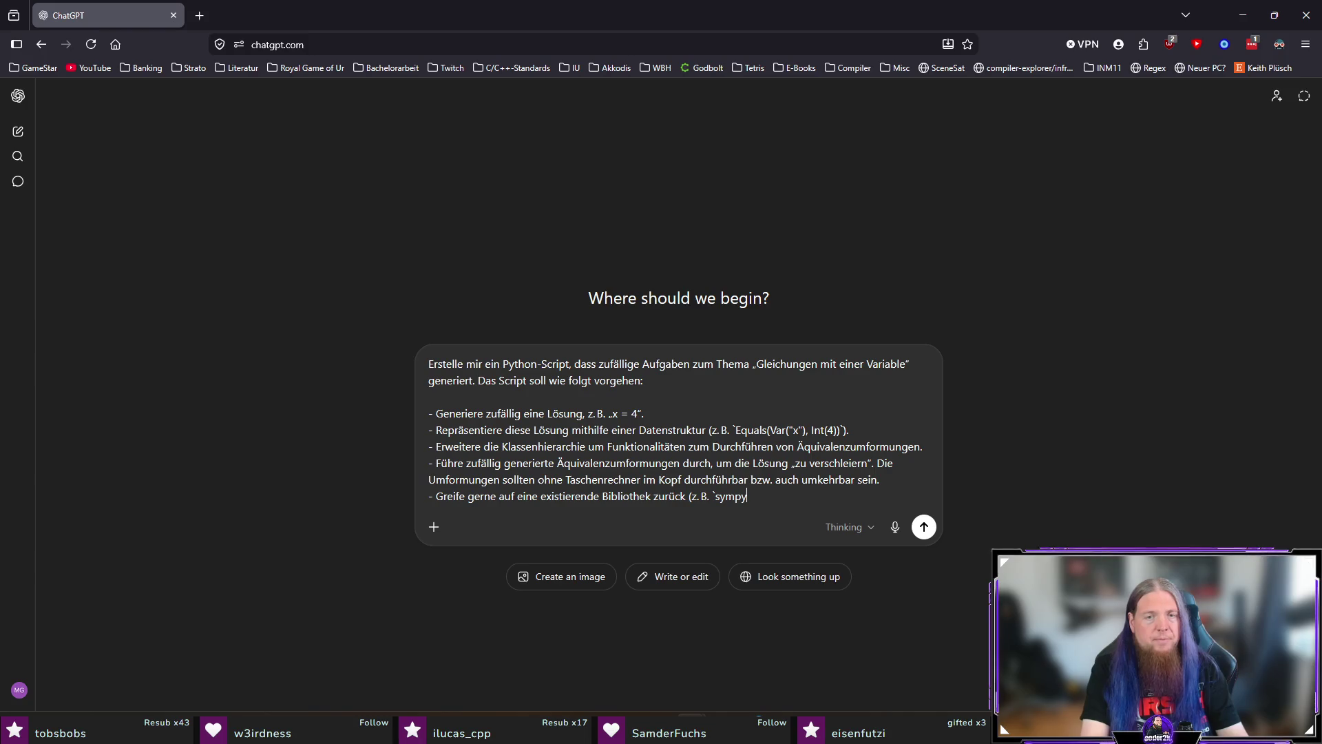
text(lls das einfacher ist.)
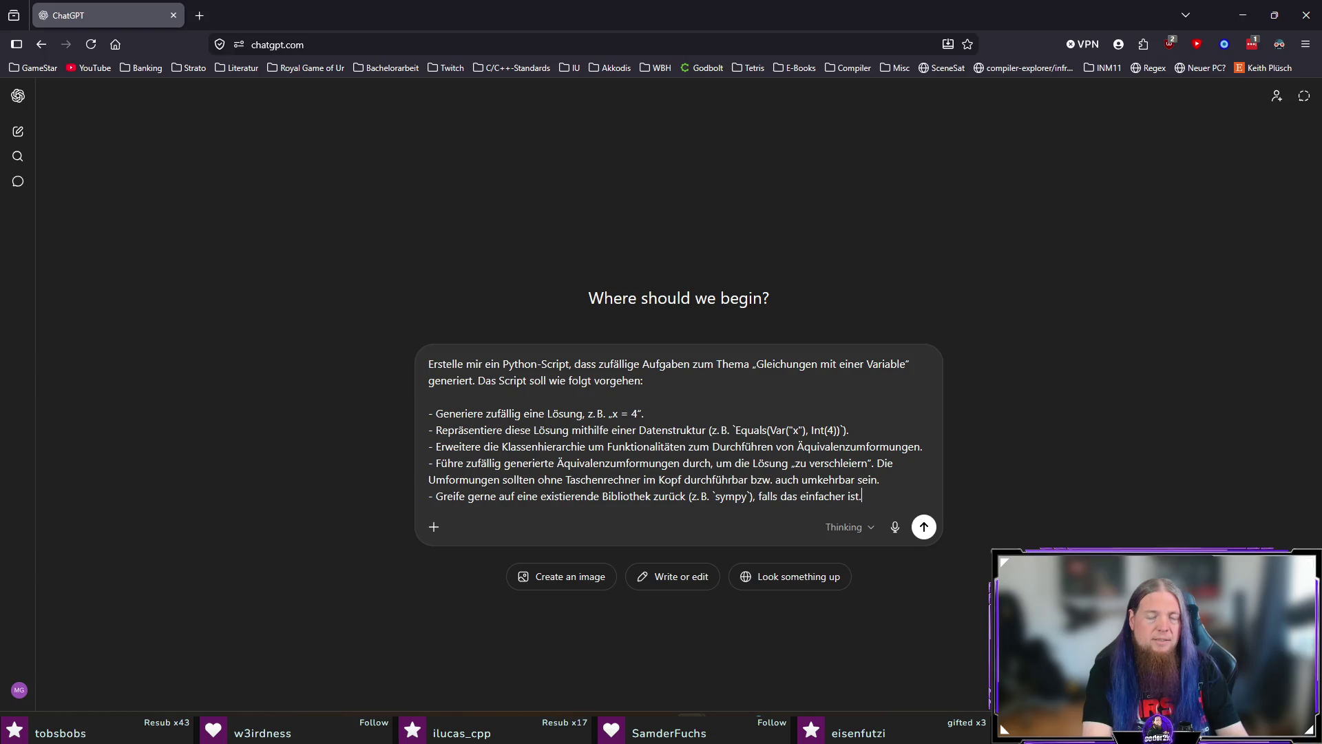
key(shift+Return)
key(shift+Return)
text(Gener)
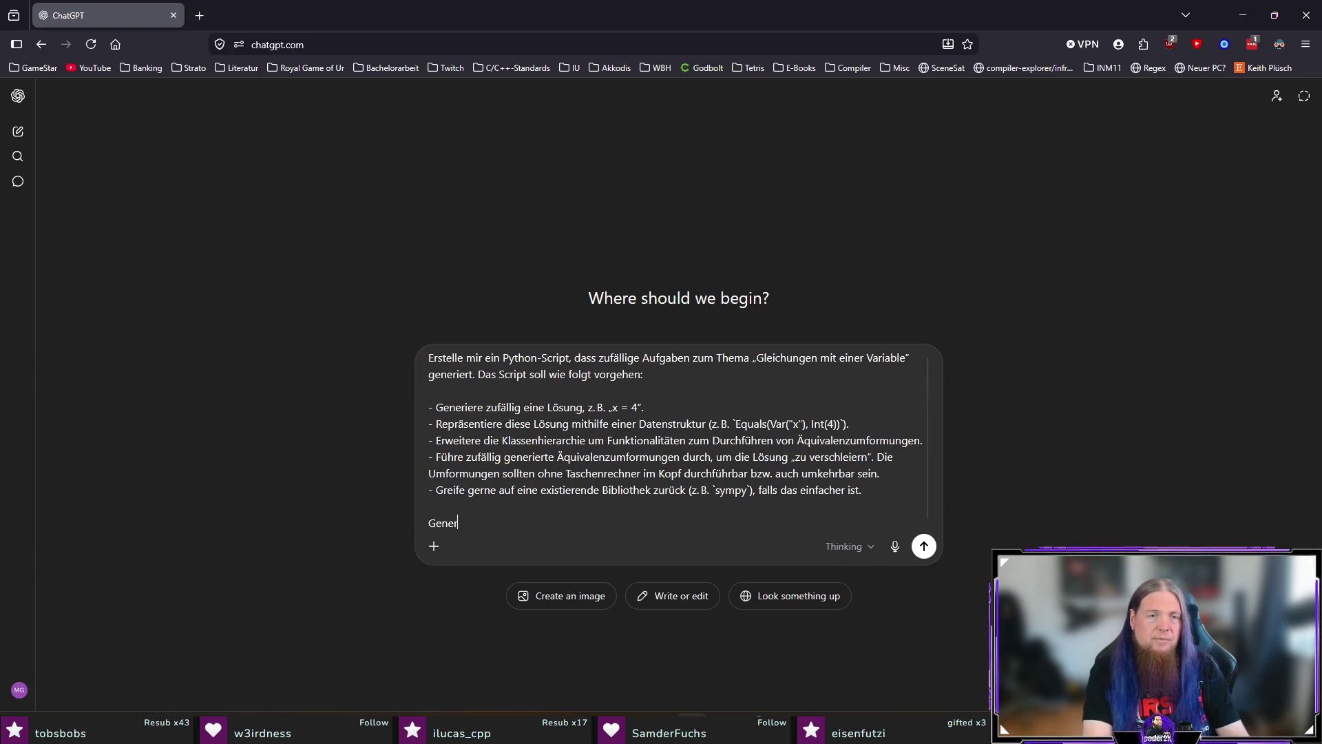
text(iere dann das Script,)
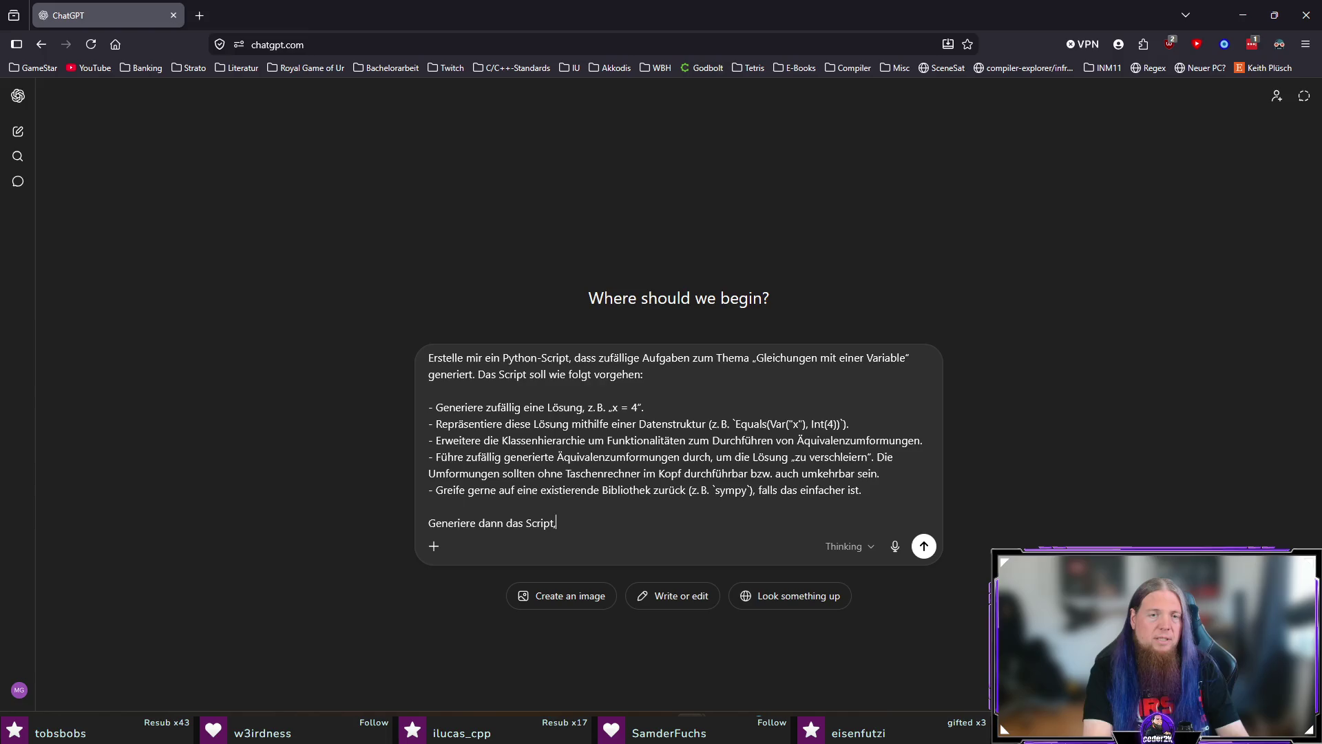
text( sodass man meh)
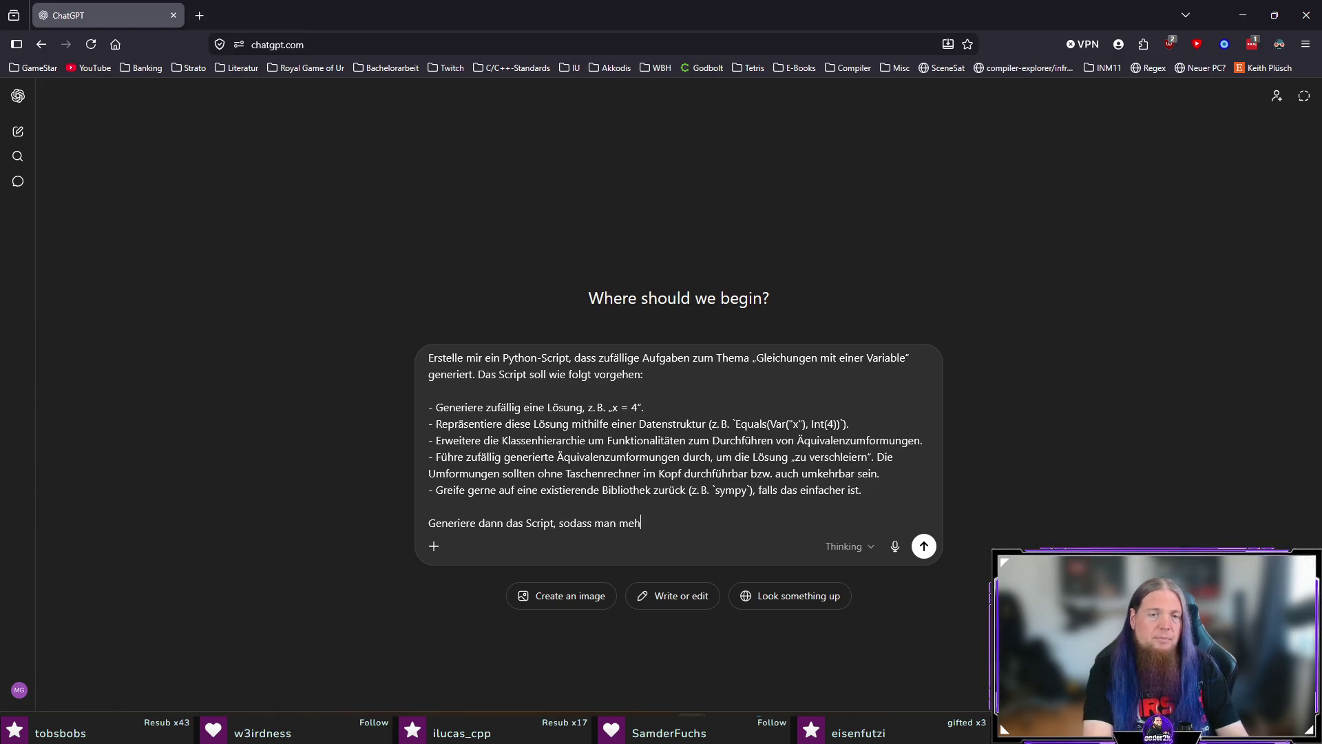
text(rere Aufgaben )
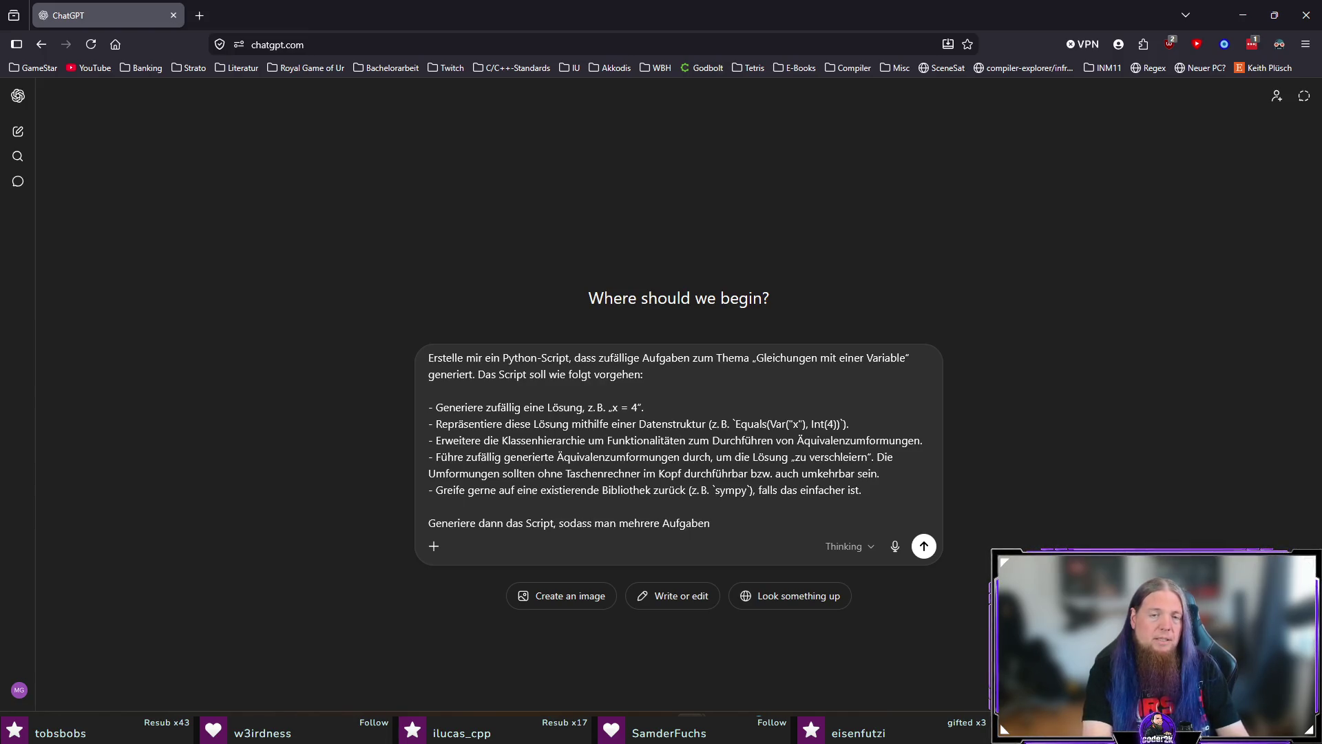
text(, am besten inkl. Lösungsweg und Lösung erstellen lassen kann.)
Send the multi-exercise script request to ChatGPT and return to TeXstudio
key(Return)
key(alt+Tab)
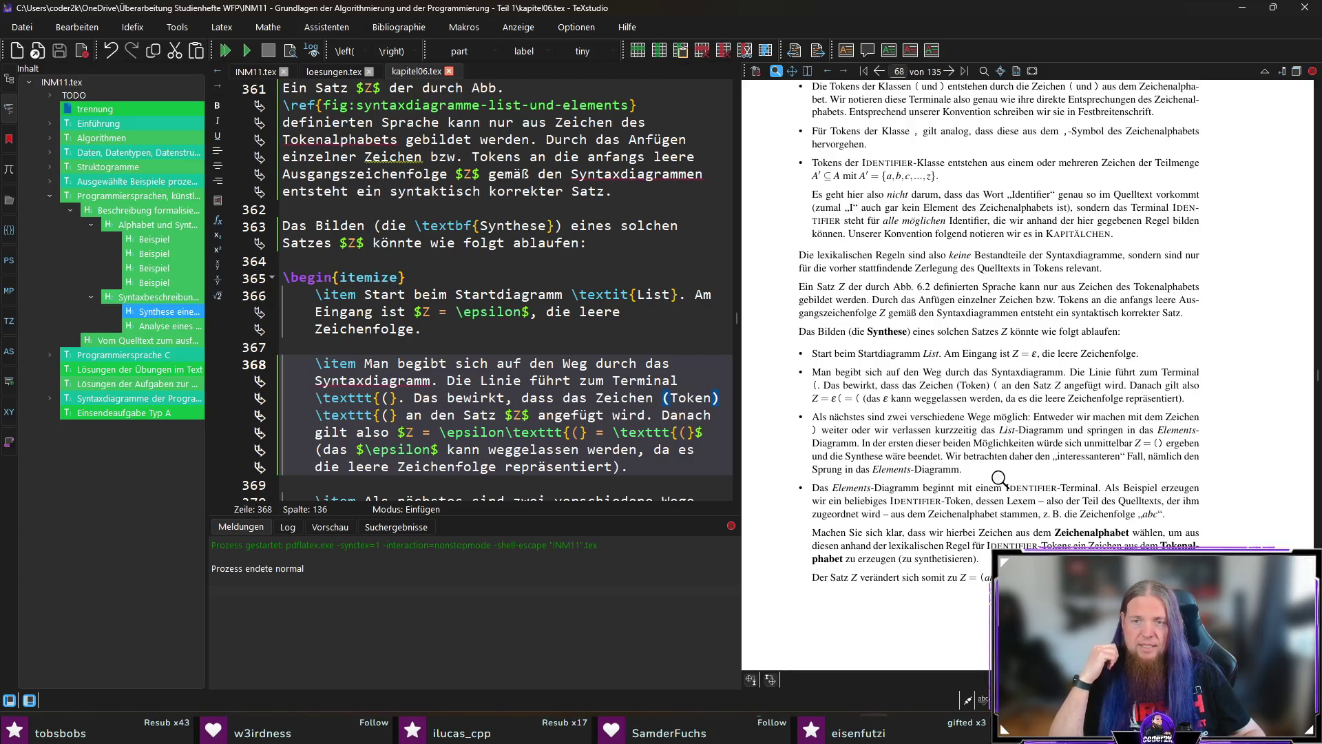
Jump from the PDF passage to line 372, change 'stammen' to 'stammt', and save
scroll(1002, 441, down, 2)
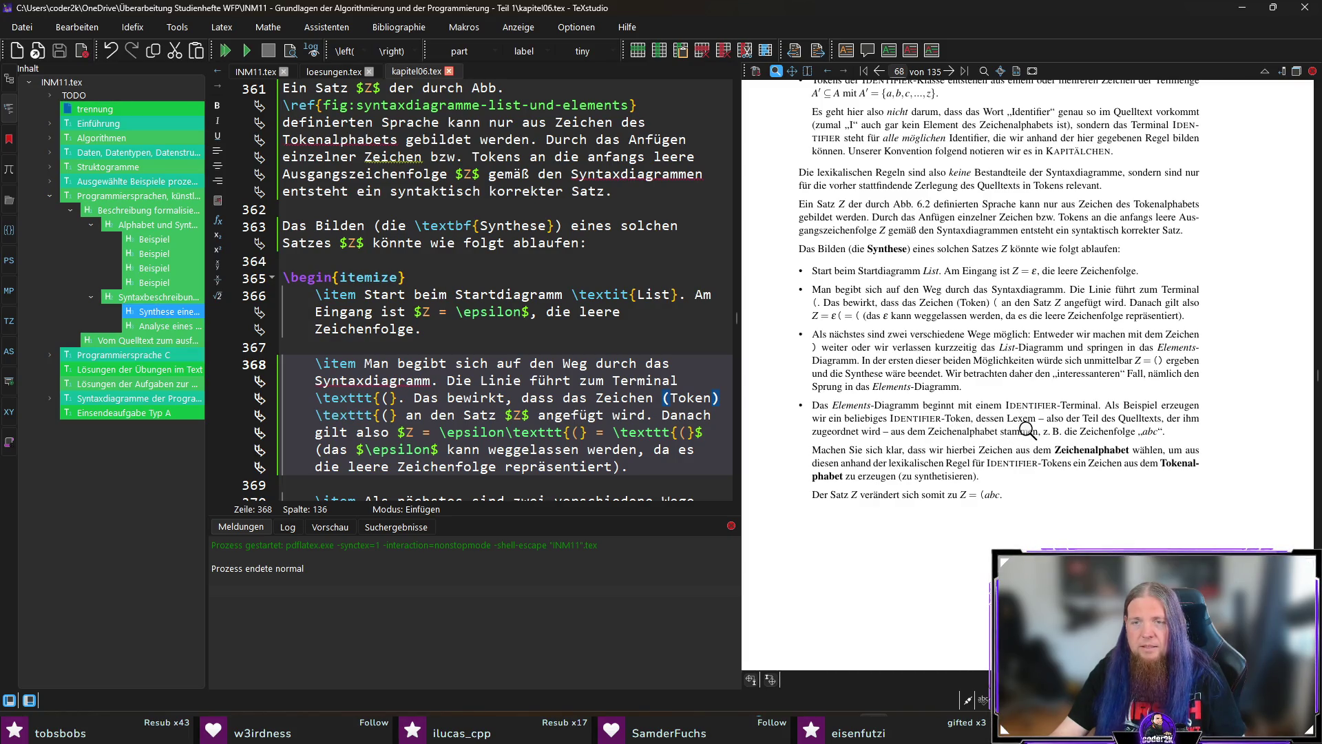
ctrl+click(1021, 432)
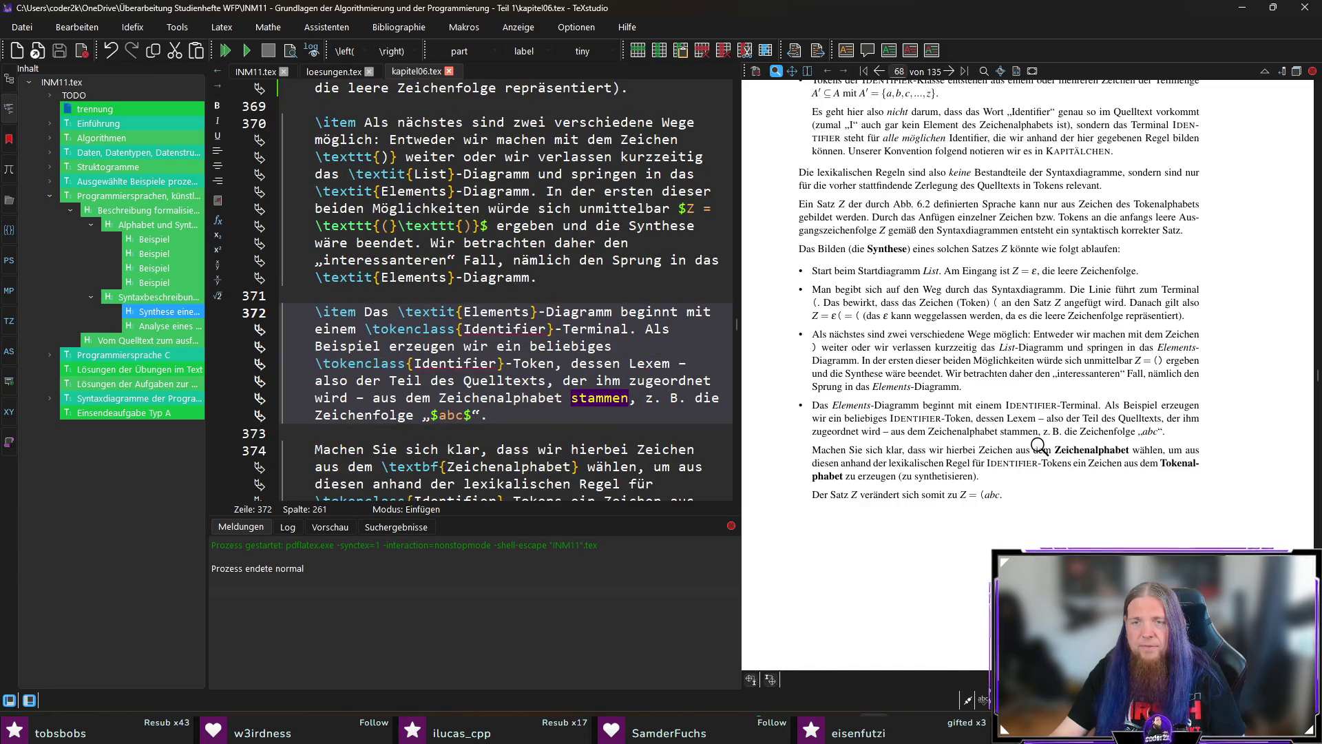
double_click(597, 397)
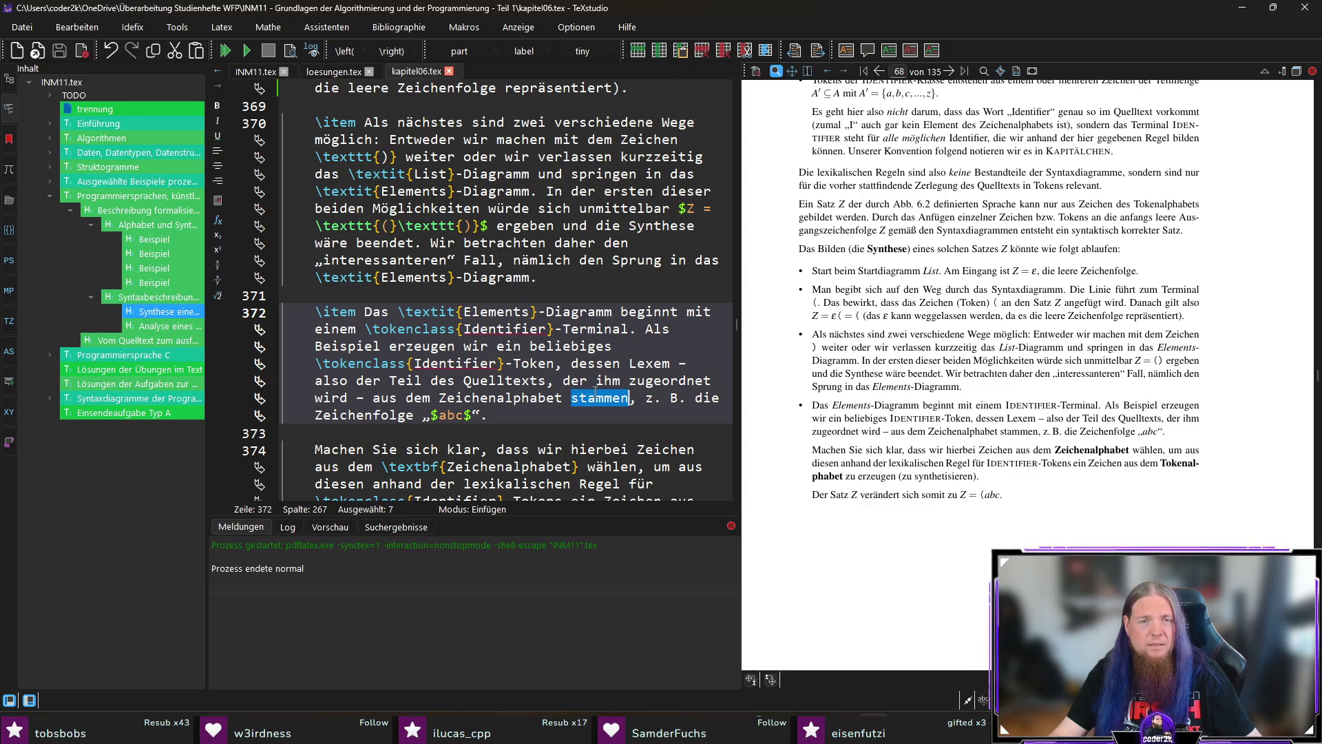
text(stammt)
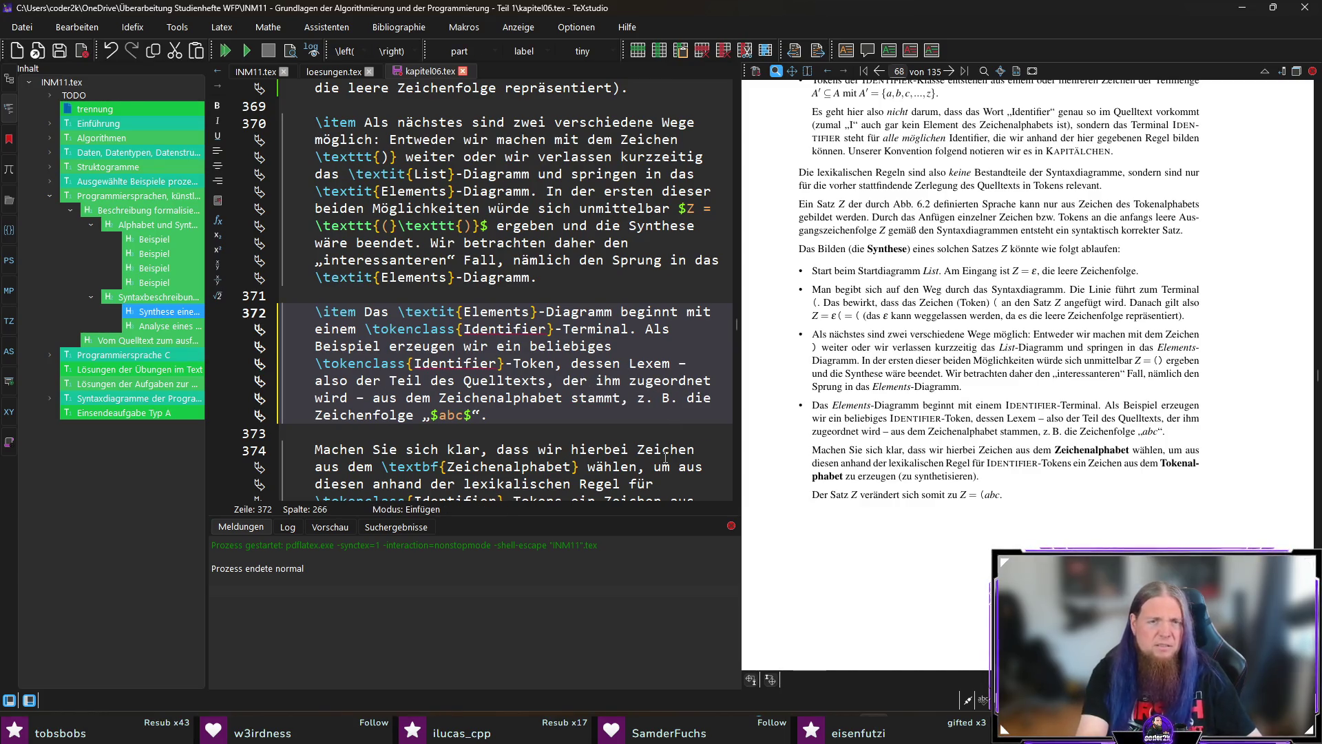
key(ctrl+s)
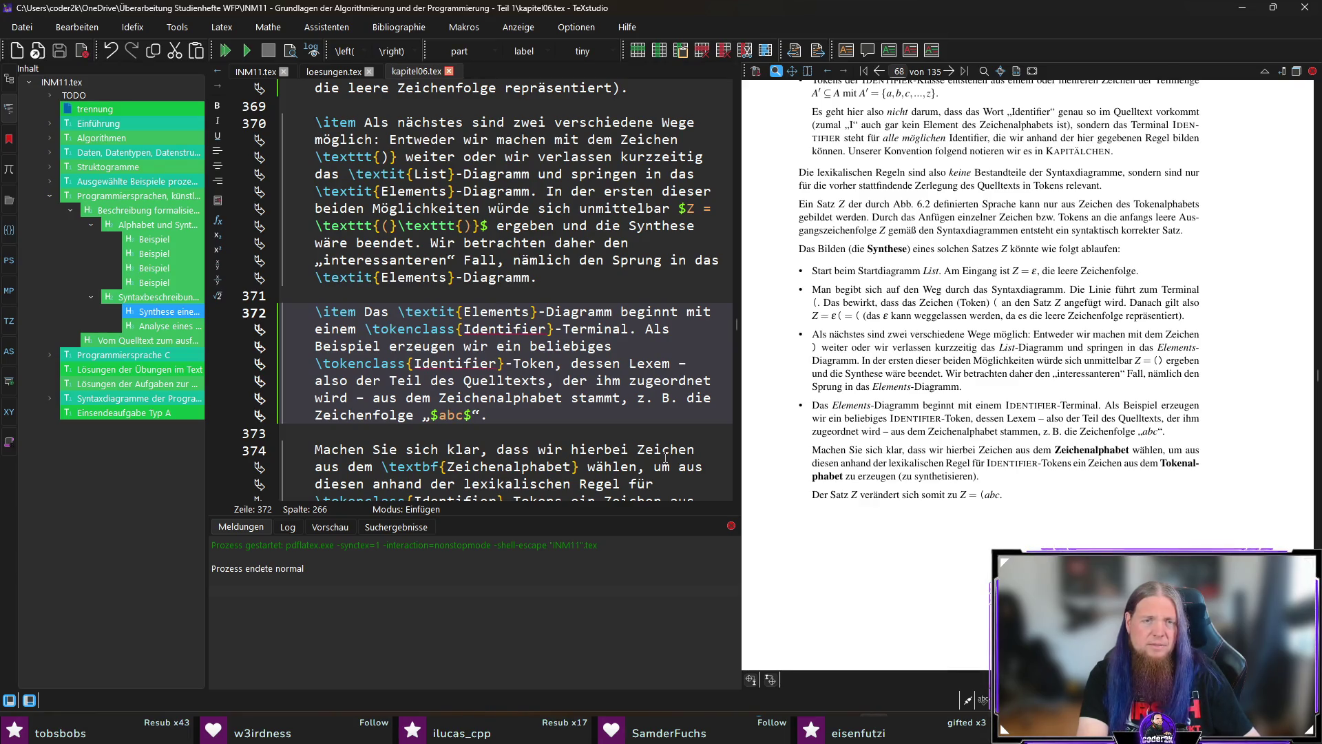
Reword line 372 to 'aus Zeichen des Zeichenalphabet gebildet wird' and save the chapter
key(ctrl+Left)
key(ctrl+Left)
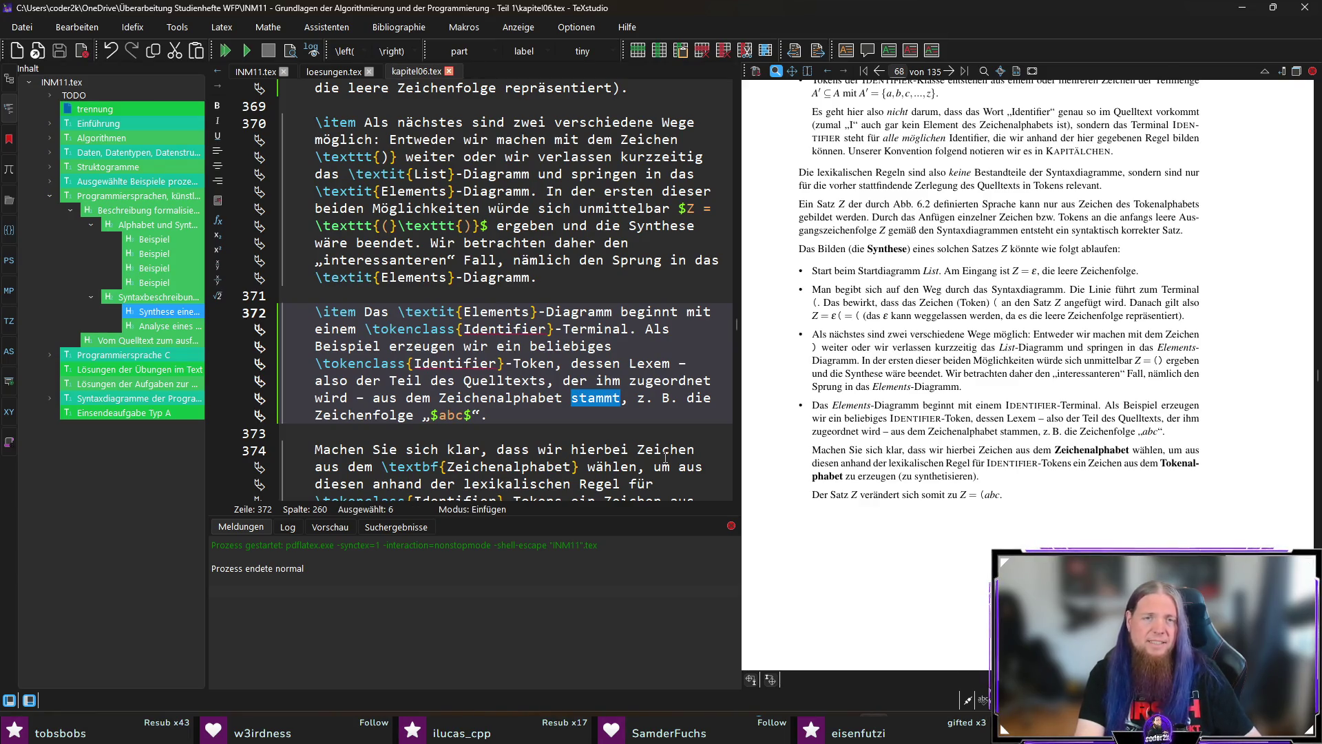
key(ctrl+Right)
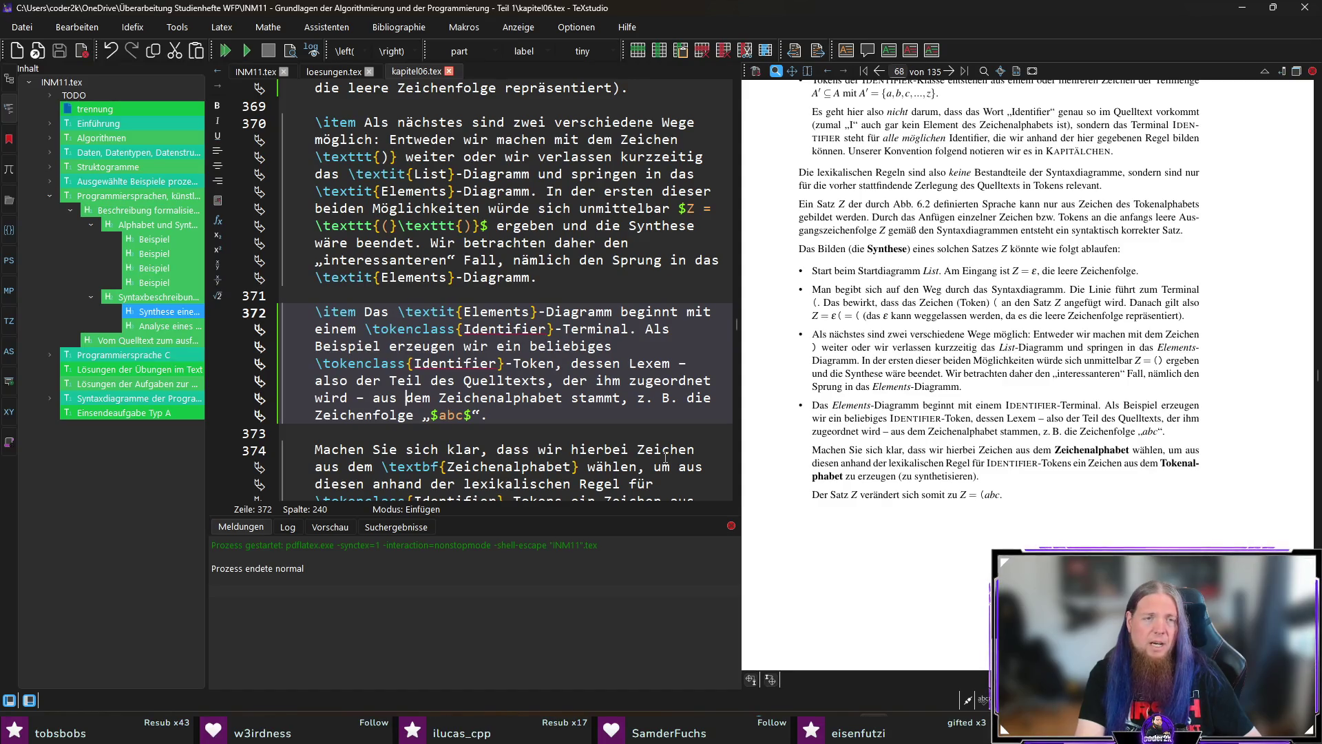
text(Zeichen)
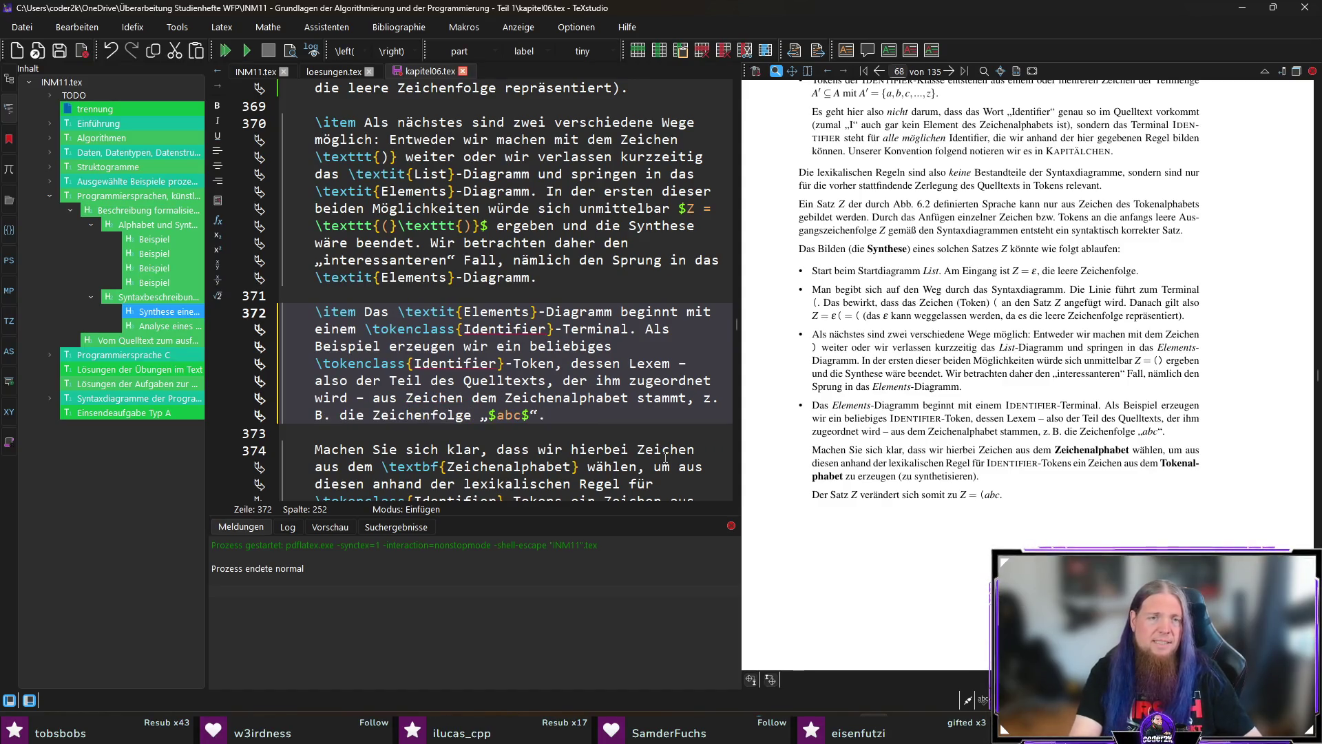
key(BackSpace)
text(s)
key(ctrl+shift+Right)
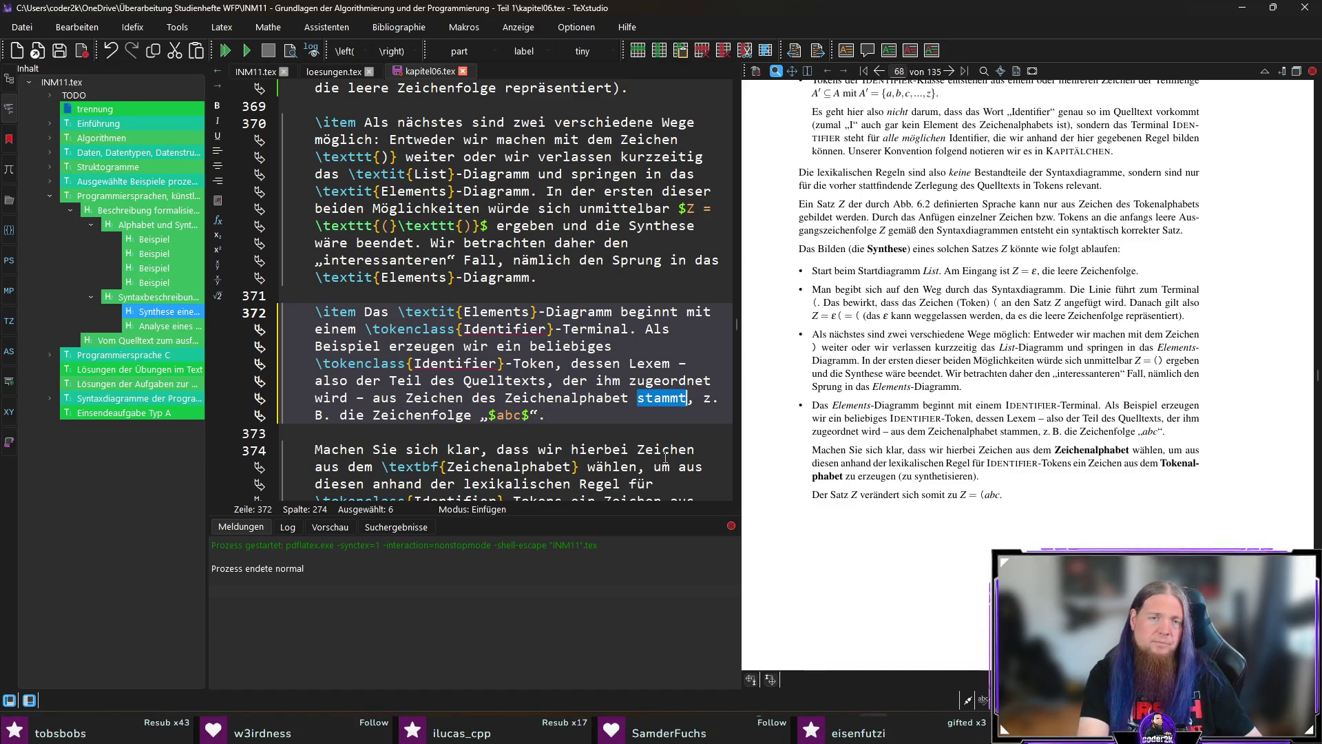
text(gebildet wird)
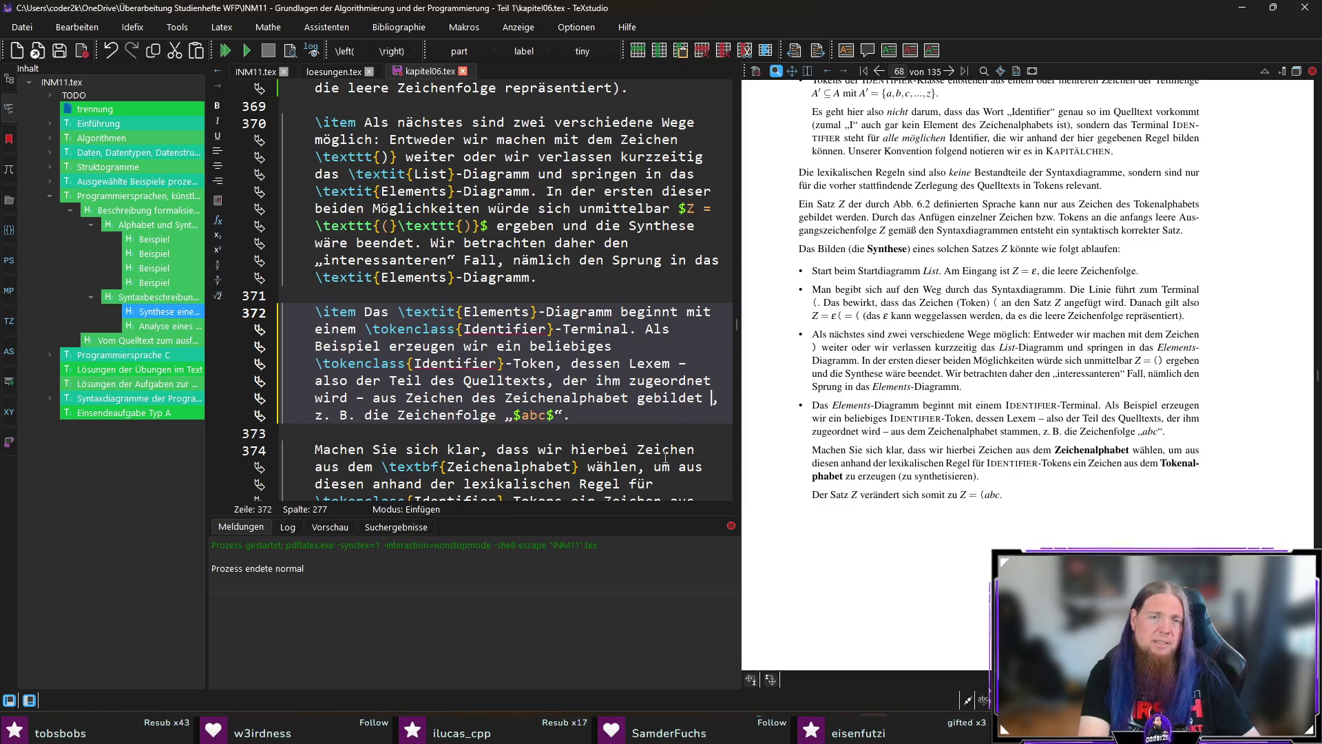
key(ctrl+s)
Recompile the chapter to PDF and launch the Ubuntu terminal
key(F5)
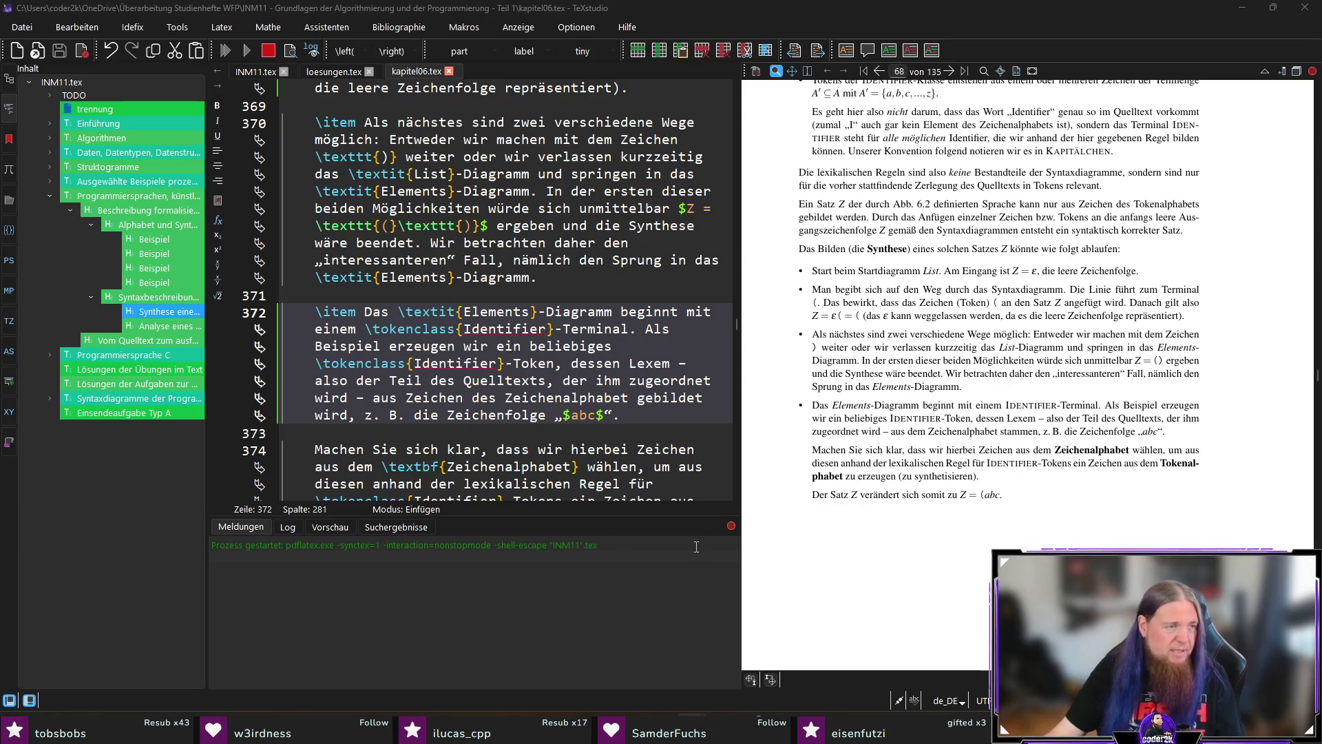
key(super)
key(Escape)
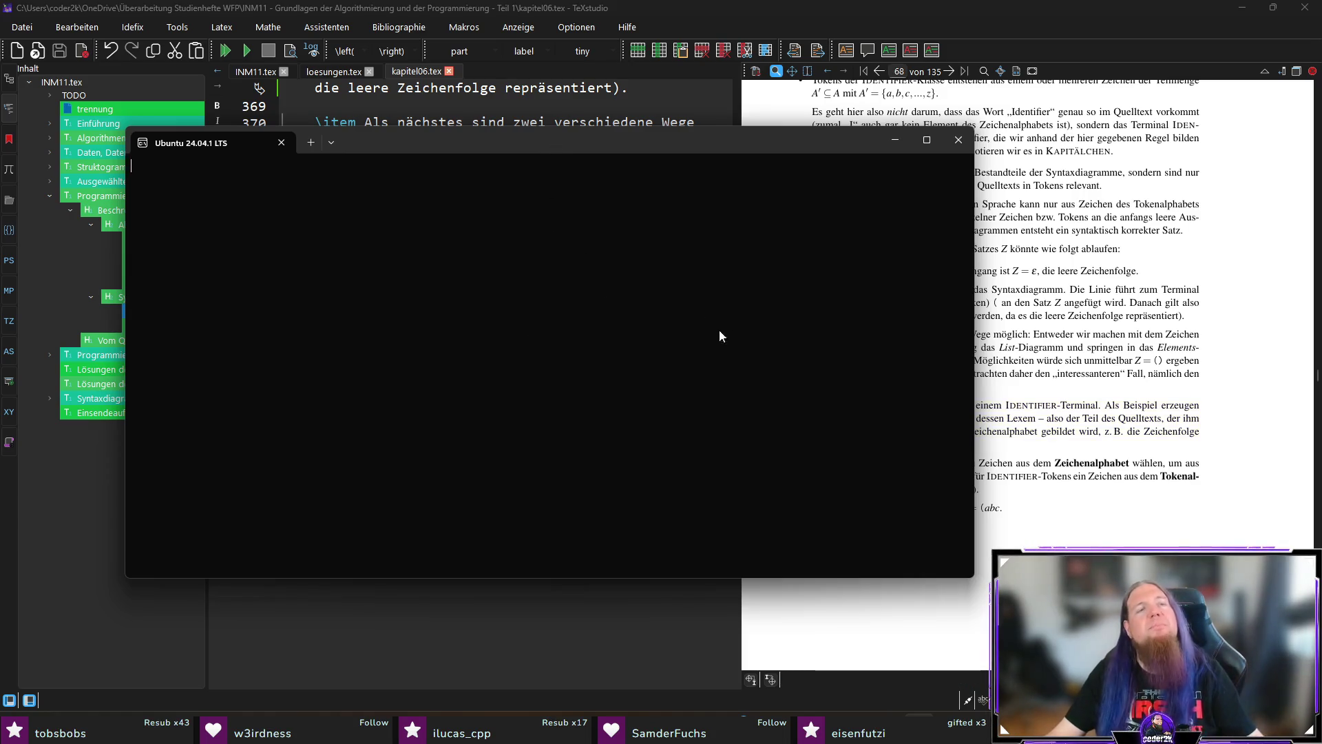
In ~/dev, create the uv project equation-generator and change into its folder
text(cd dev)
key(Return)
text(uv init )
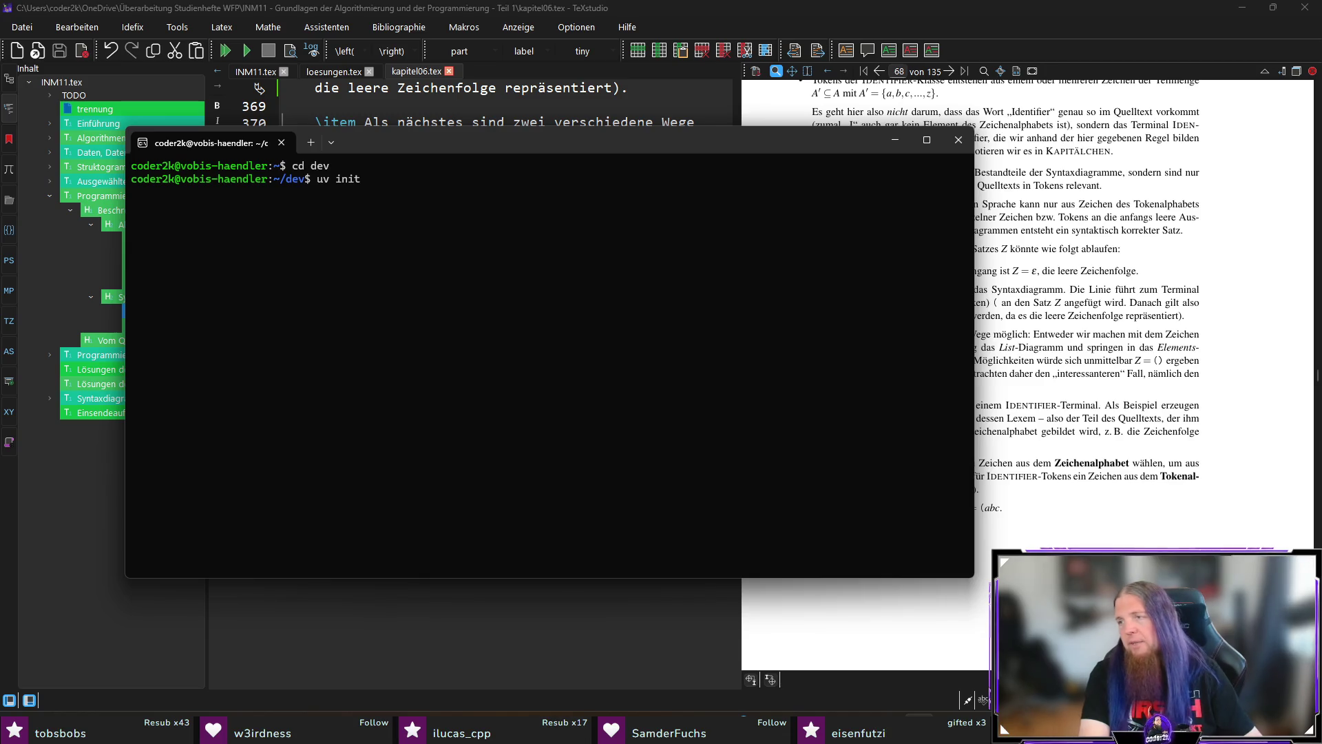
text(e)
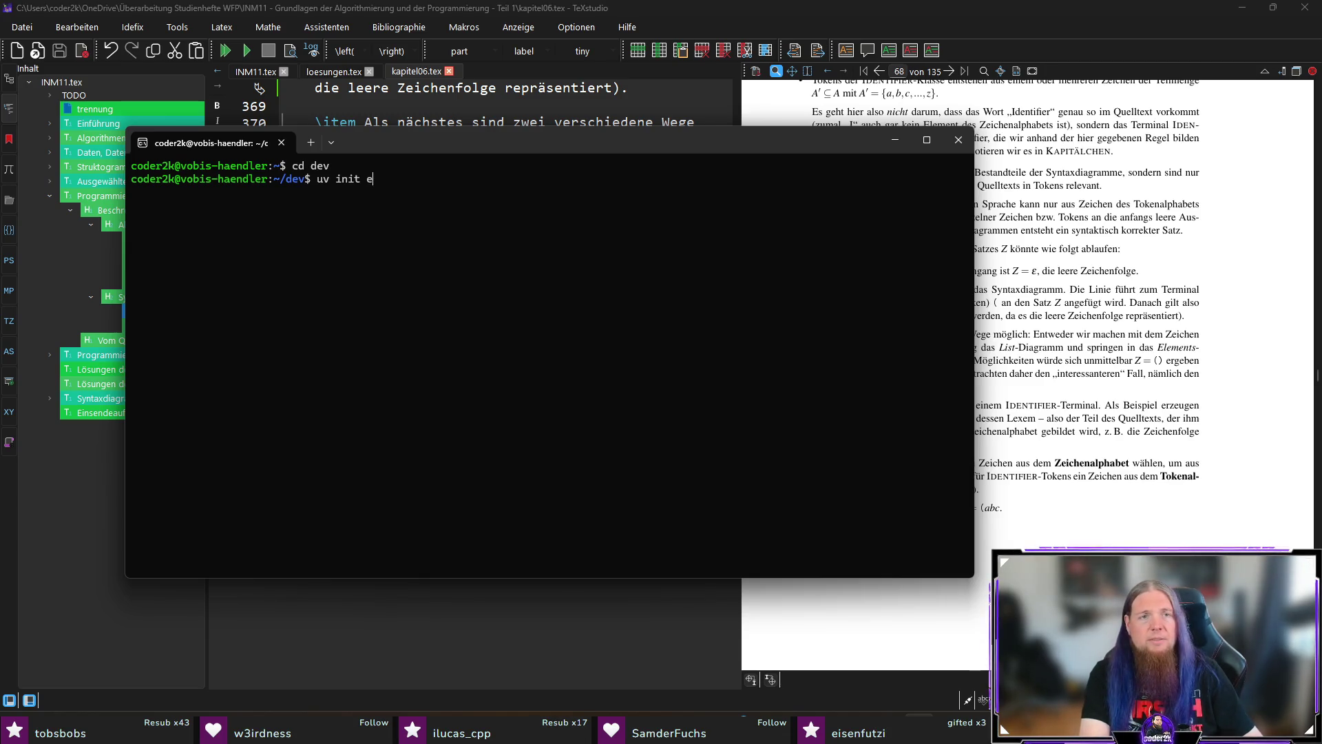
text(quation-)
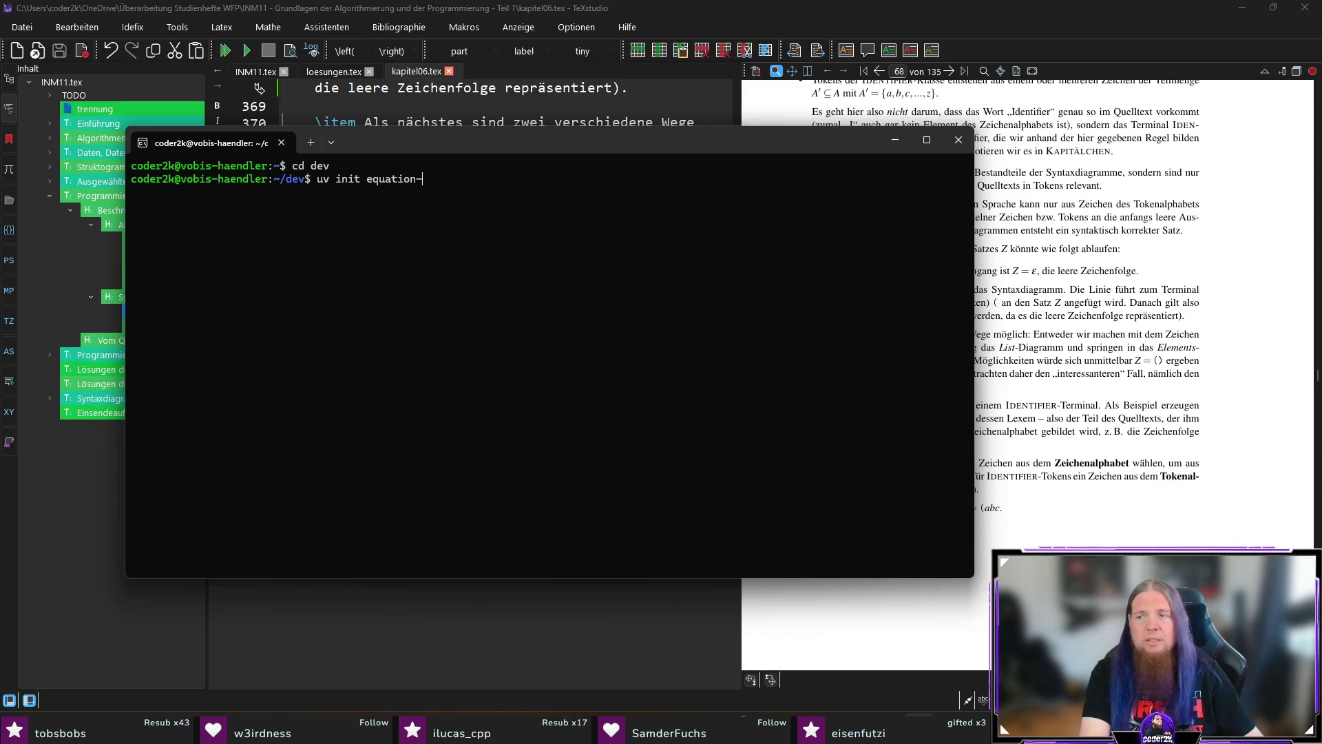
text(generator)
key(Return)
text(cd equ)
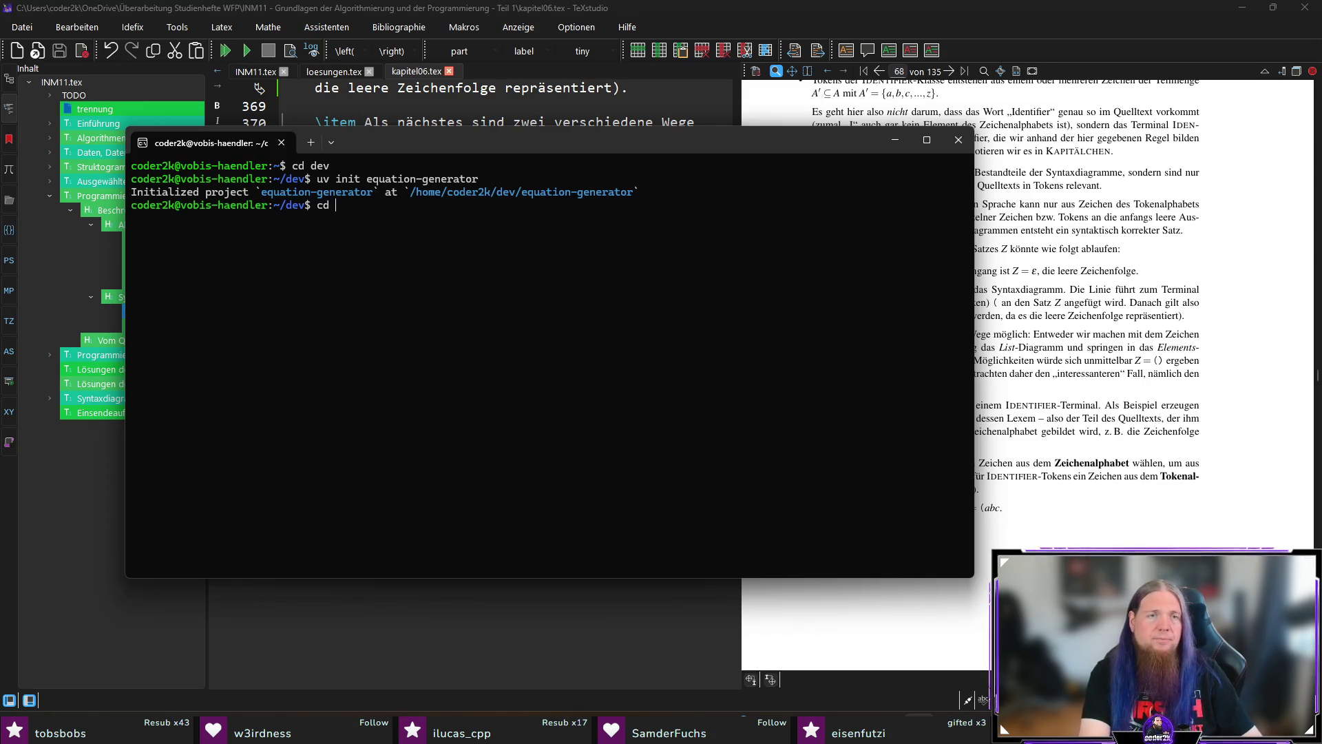
key(Tab)
key(Return)
Add sympy as a dependency with uv and open the project in VS Code
text(uv ad)
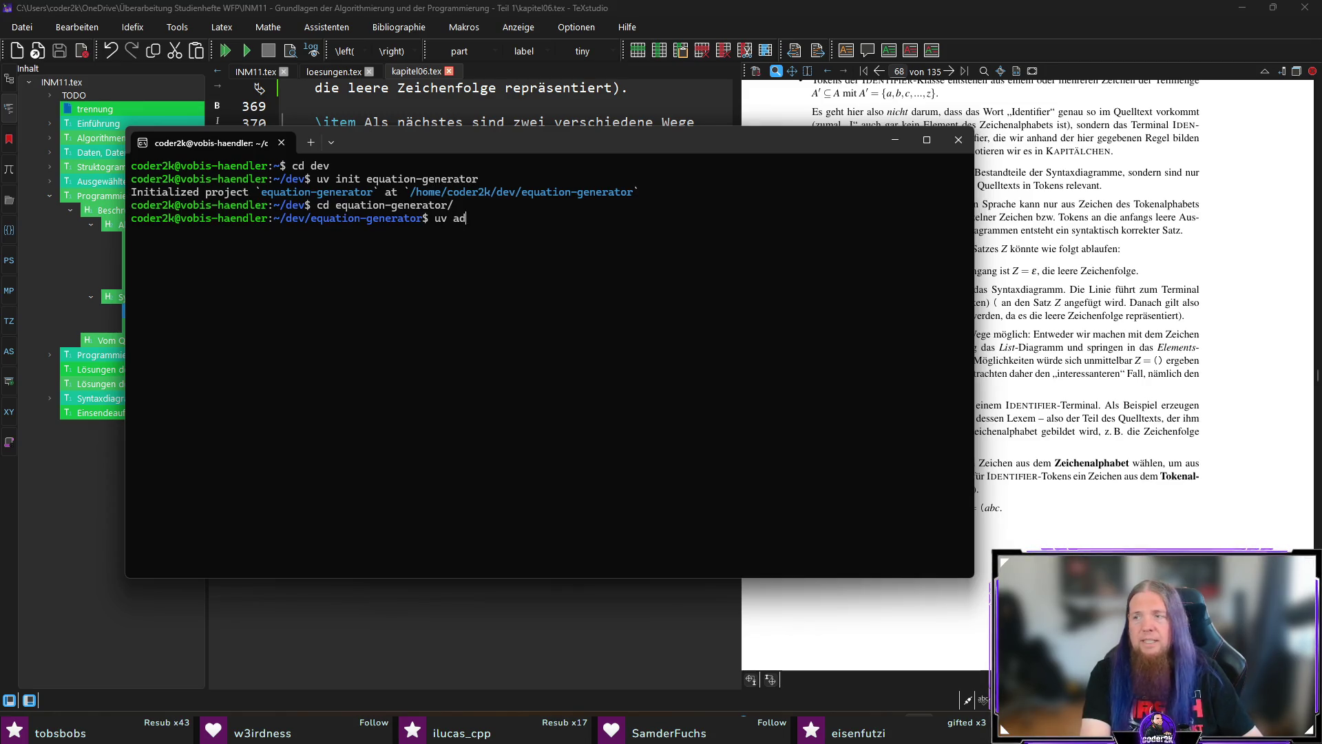
text(d sympy)
key(Return)
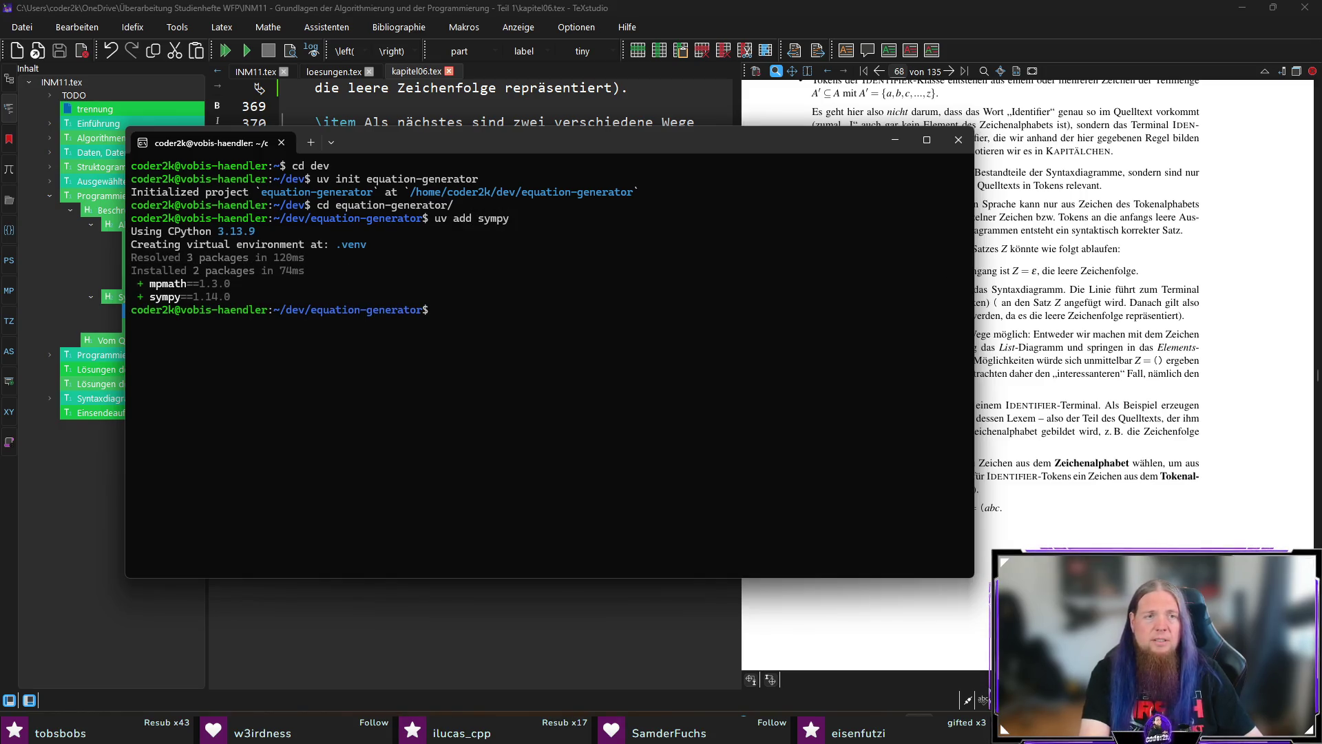
text(code .)
key(Return)
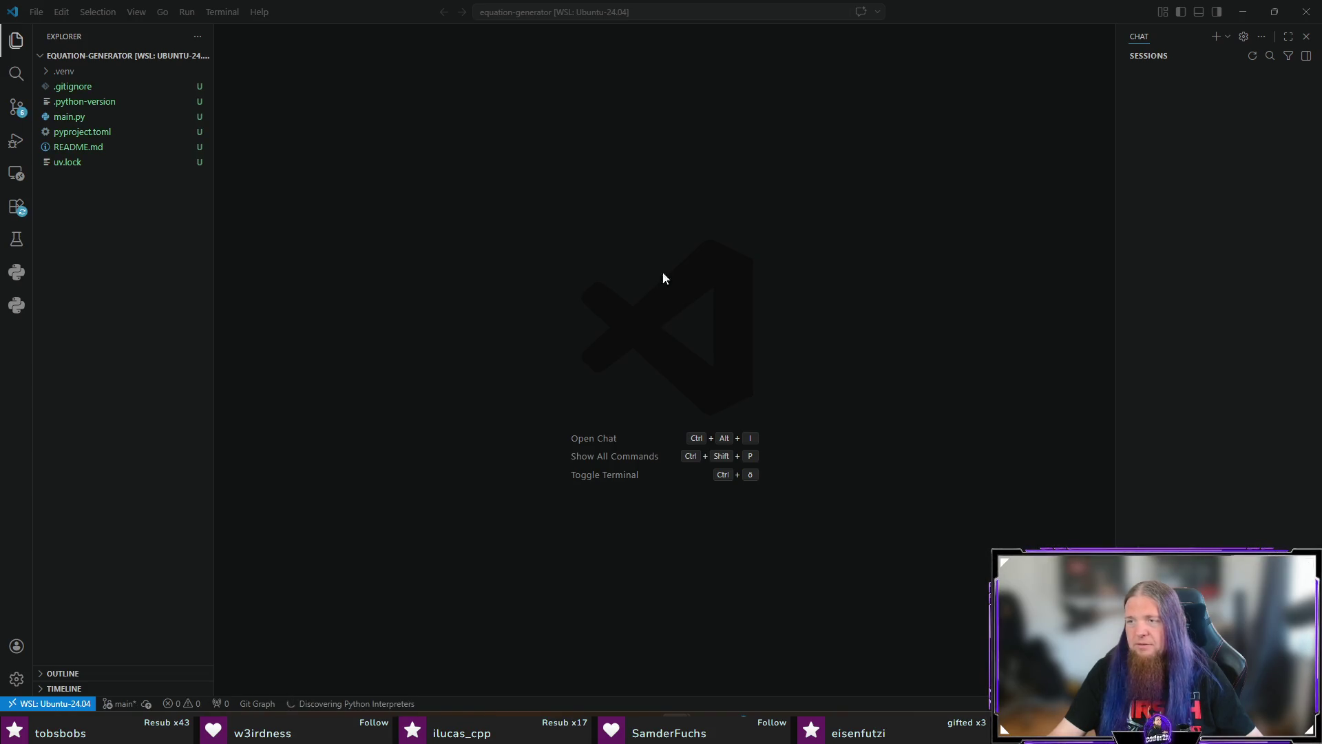
Paste the ChatGPT sympy script over main.py's stub, save it, and return to the top
click(64, 119)
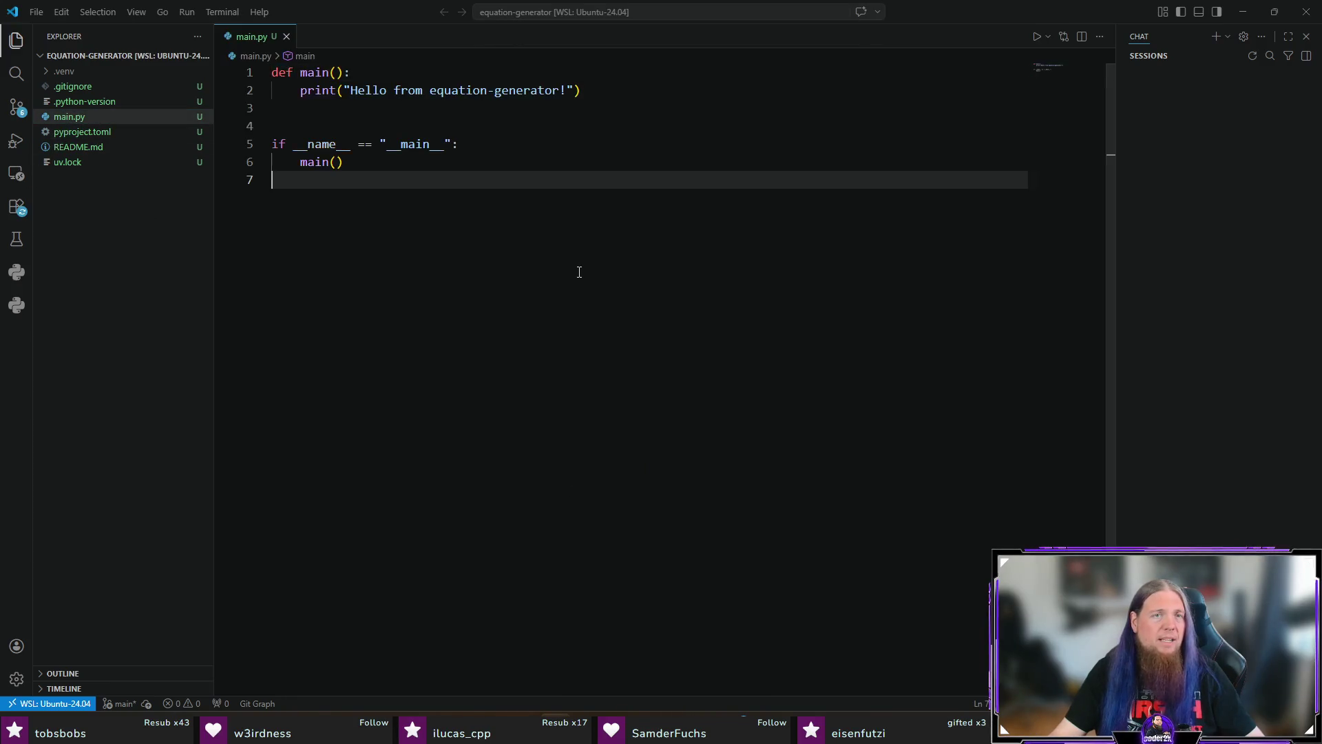
click(578, 271)
key(ctrl+a)
key(ctrl+v)
key(ctrl+s)
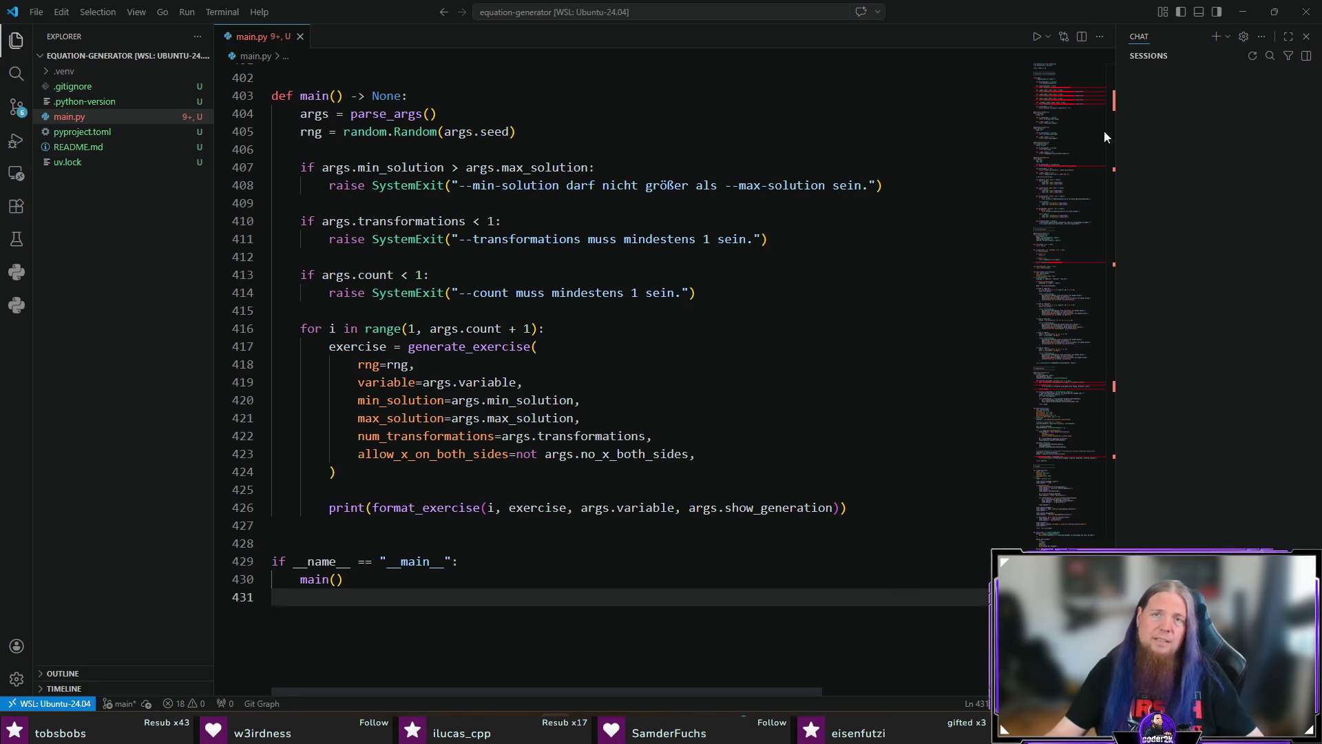
click(1068, 94)
click(765, 324)
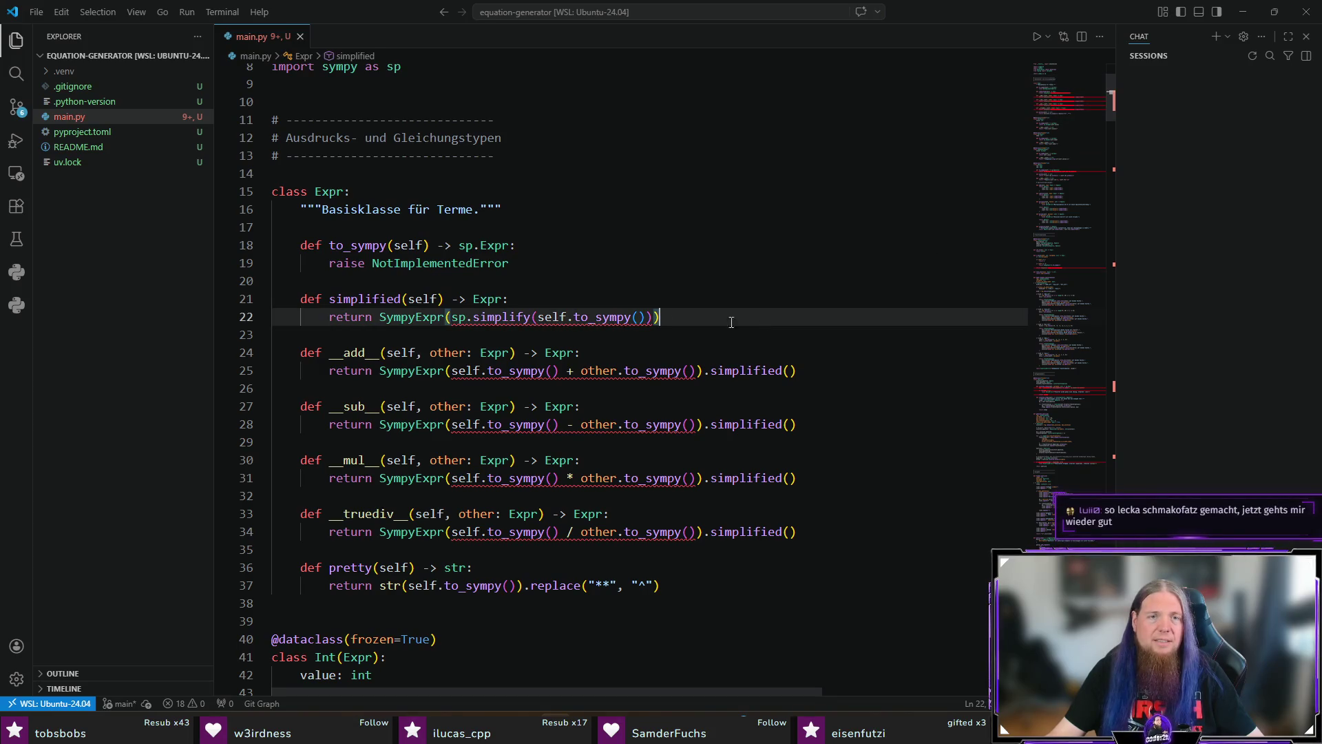
Run `uv run main.py` in a terminal and scroll through the printed Aufgabe solutions
scroll(766, 324, up, 3)
mouse_move(508, 448)
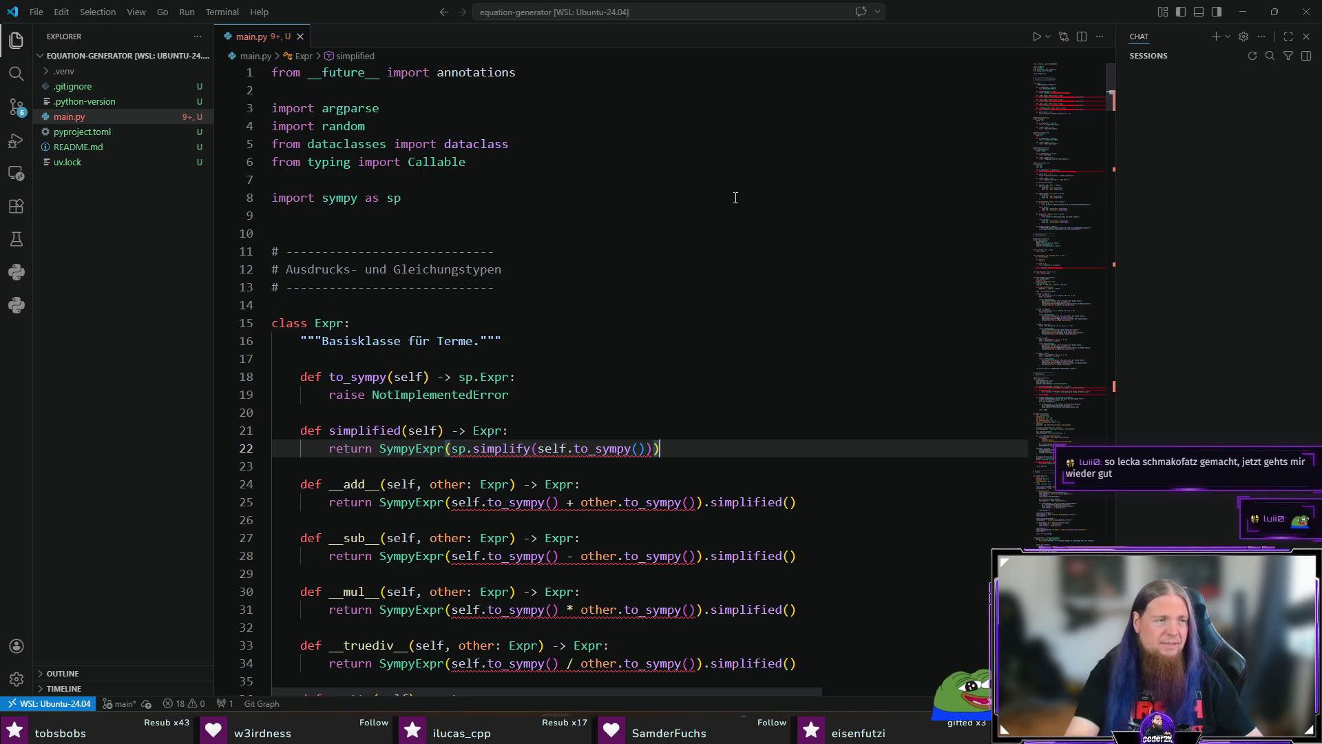
key(ctrl+grave)
text(uv )
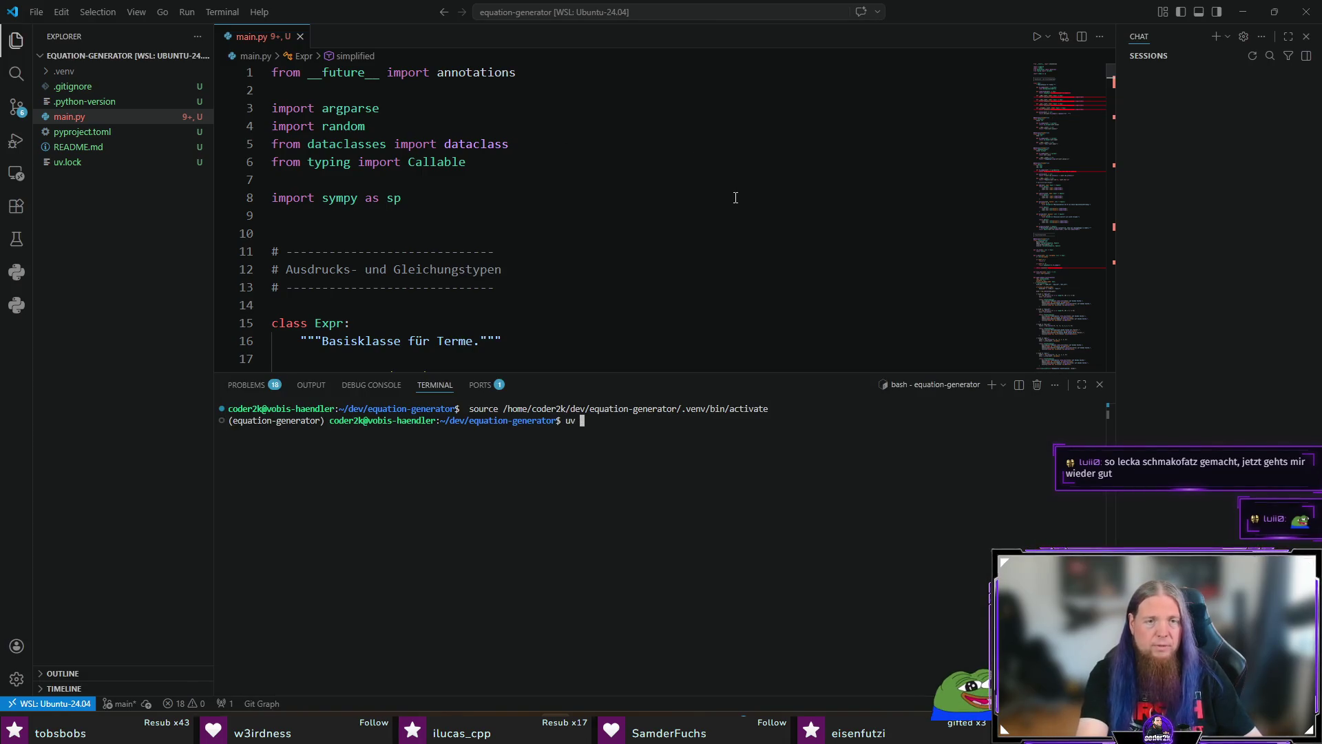
text(run main.py)
key(Return)
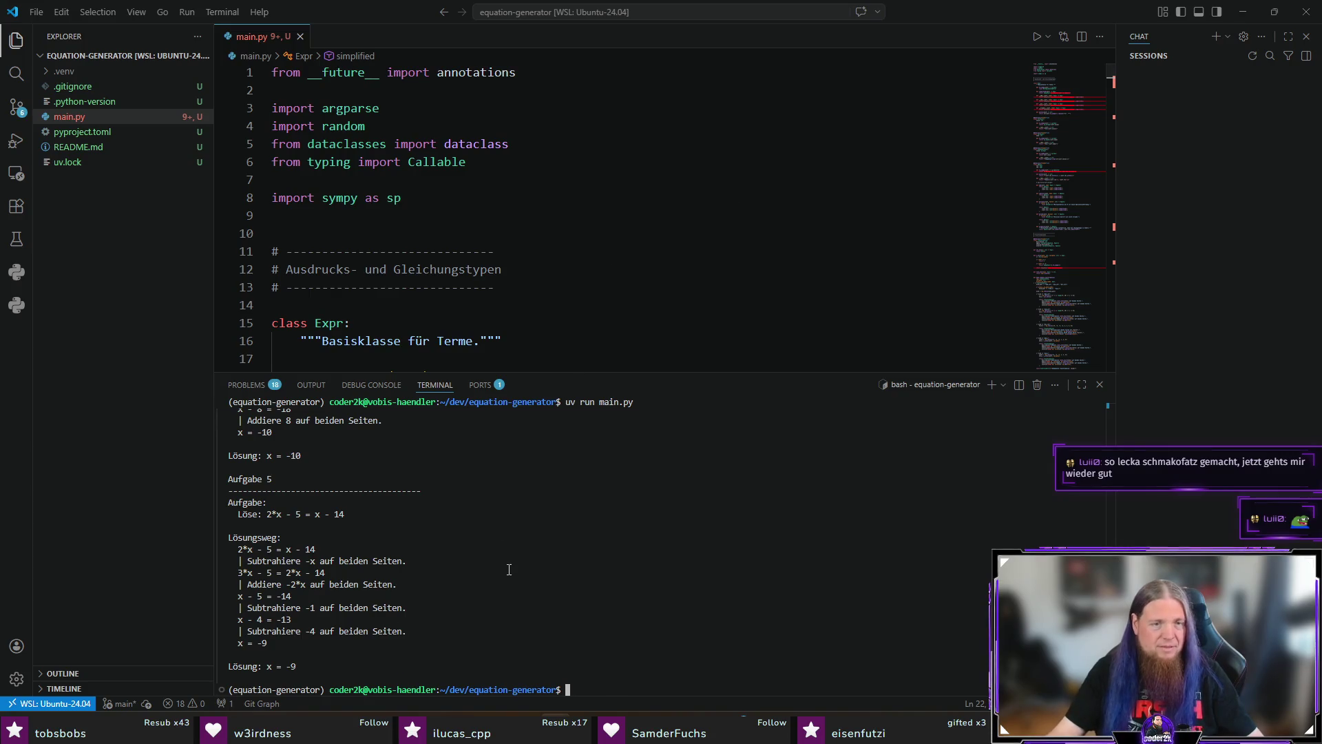
scroll(509, 569, up, 10)
scroll(509, 569, up, 5)
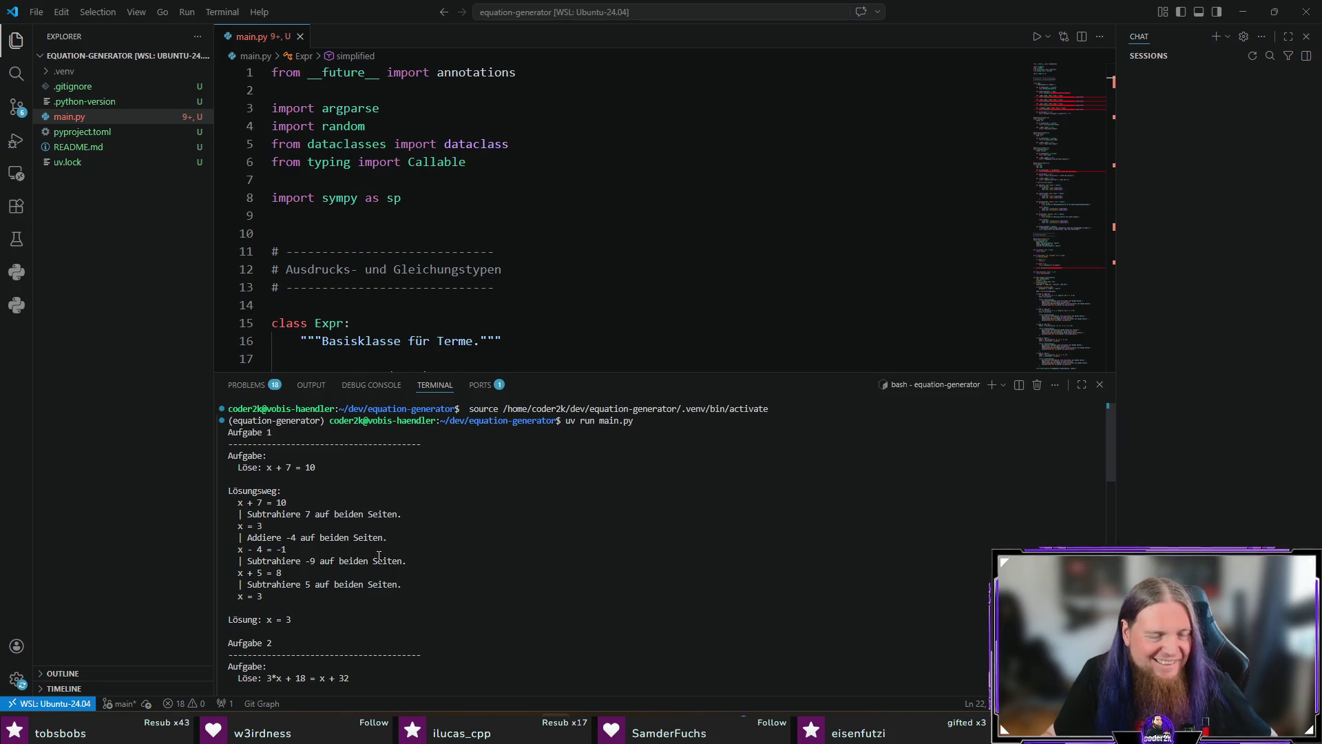
scroll(378, 556, down, 1)
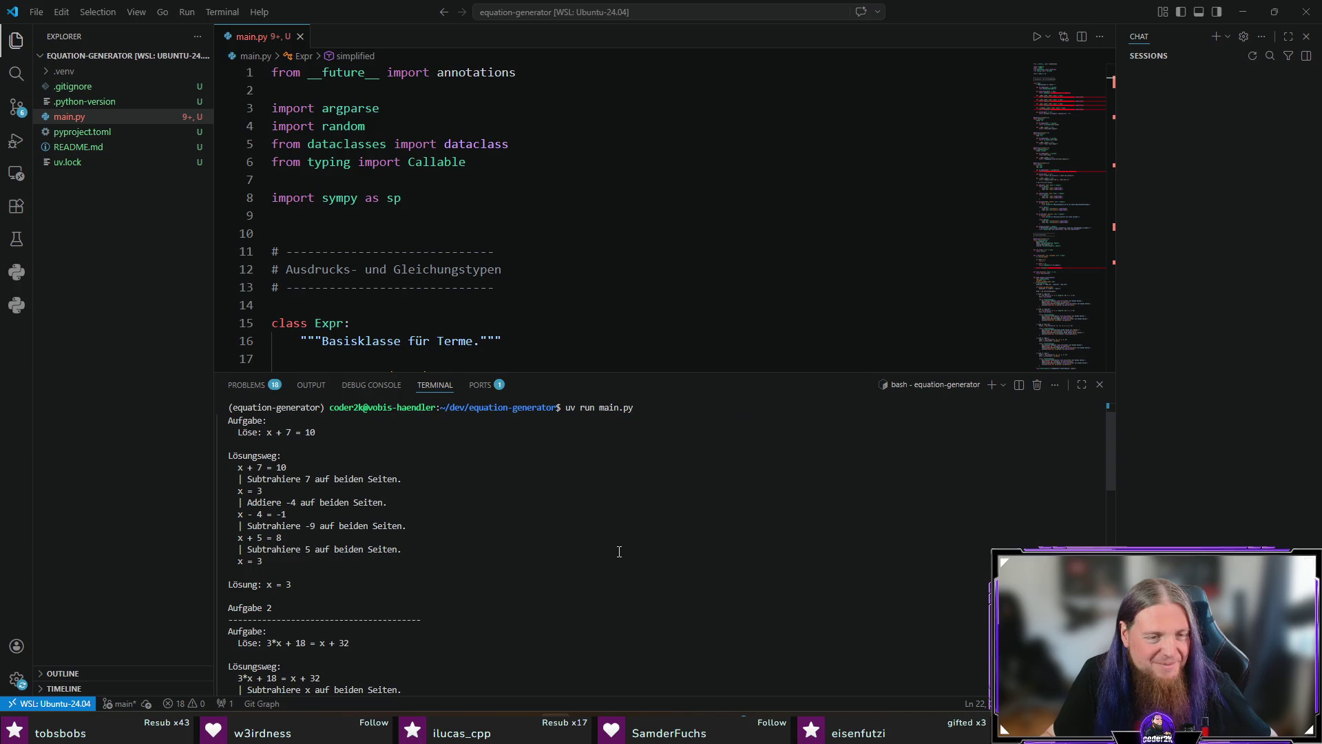
scroll(579, 562, down, 5)
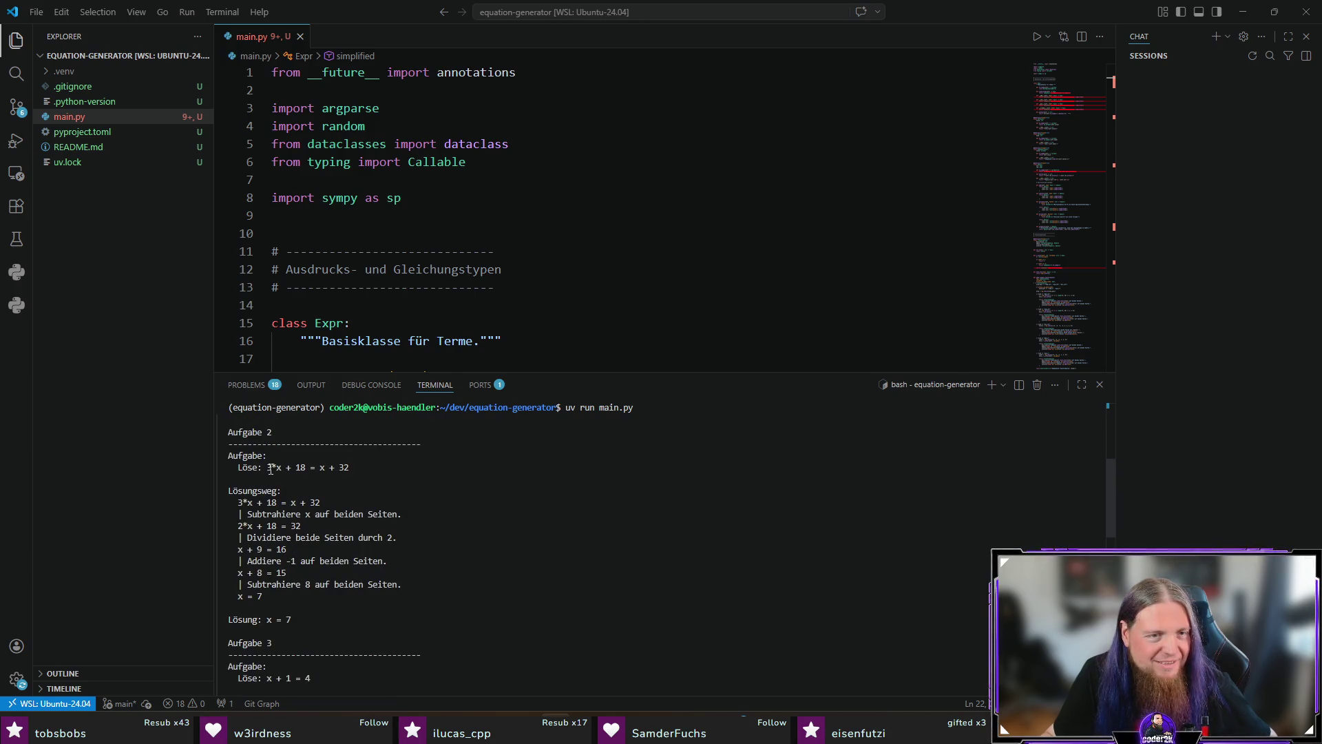
scroll(515, 506, down, 15)
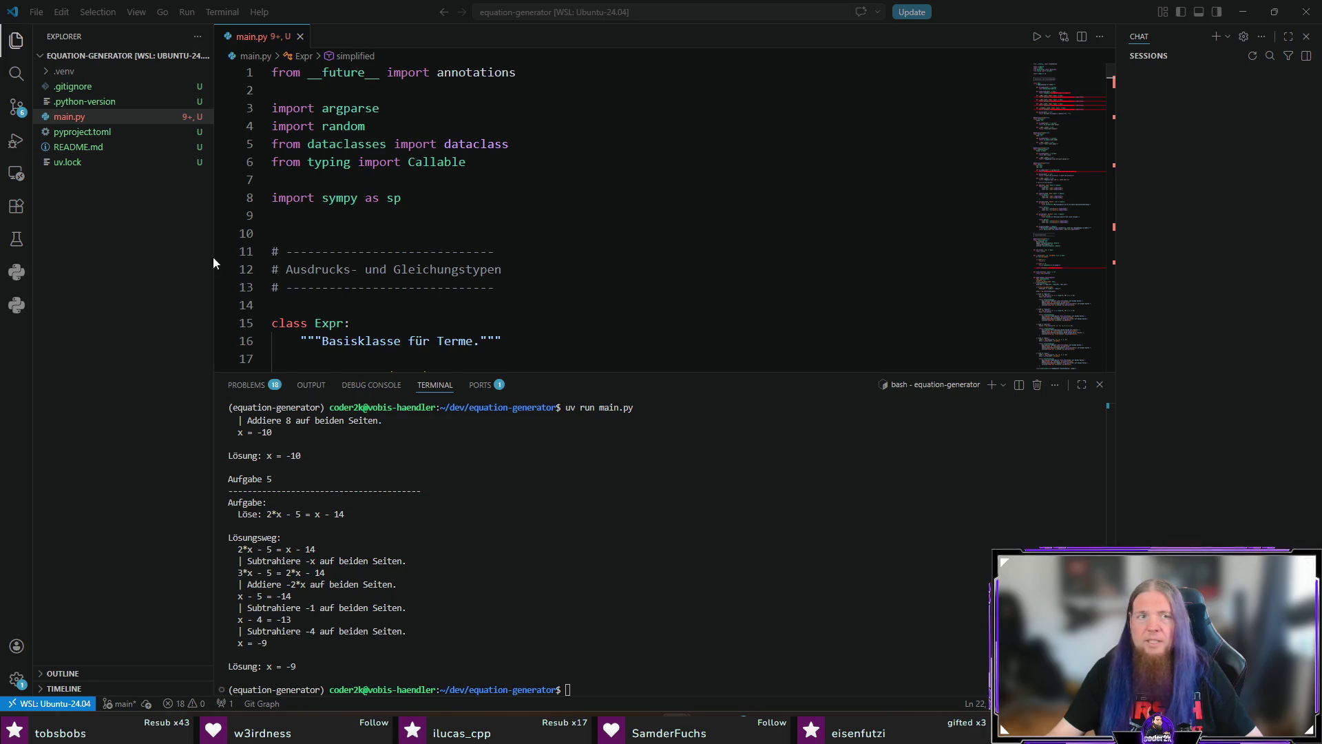
Create a LICENSE file with MIT text, filling in 2026 and the copyright holder's name
double_click(94, 234)
text(LICENSE)
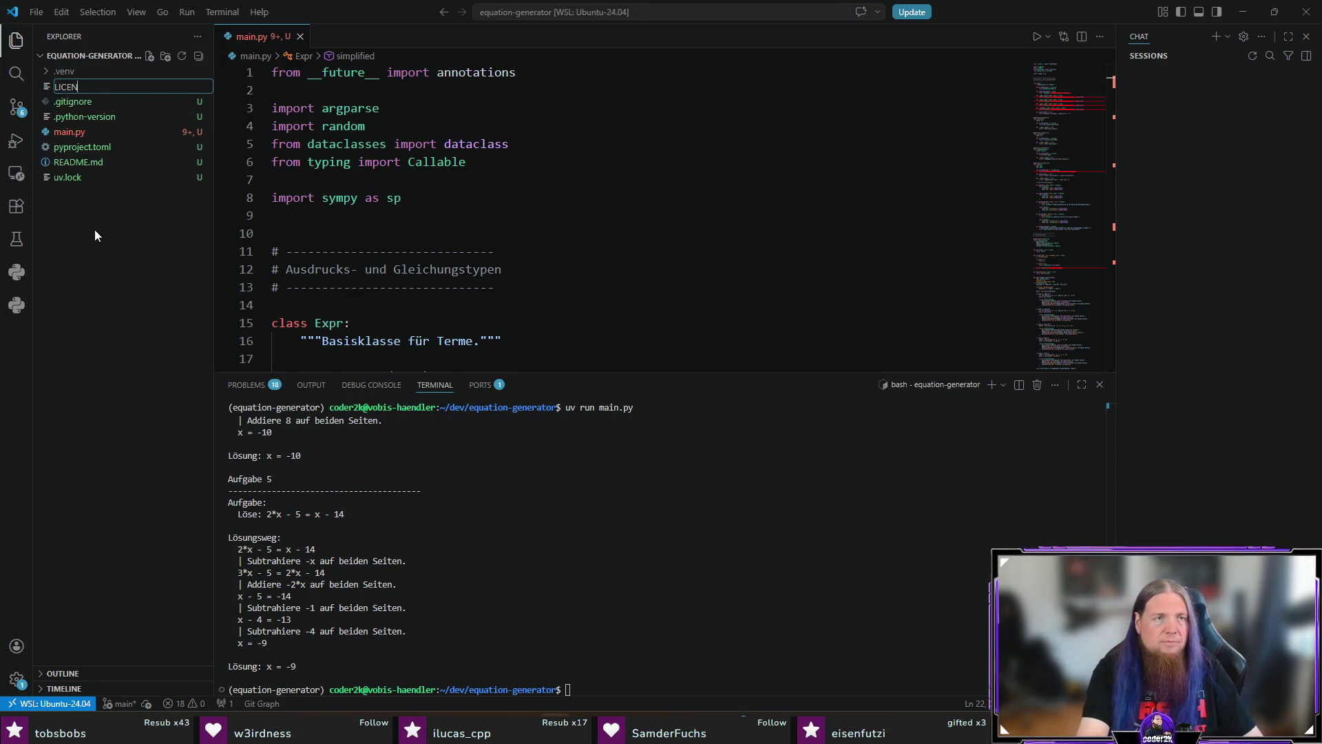
key(Return)
drag(343, 108, 606, 108)
text(2026 Michael Gerhold)
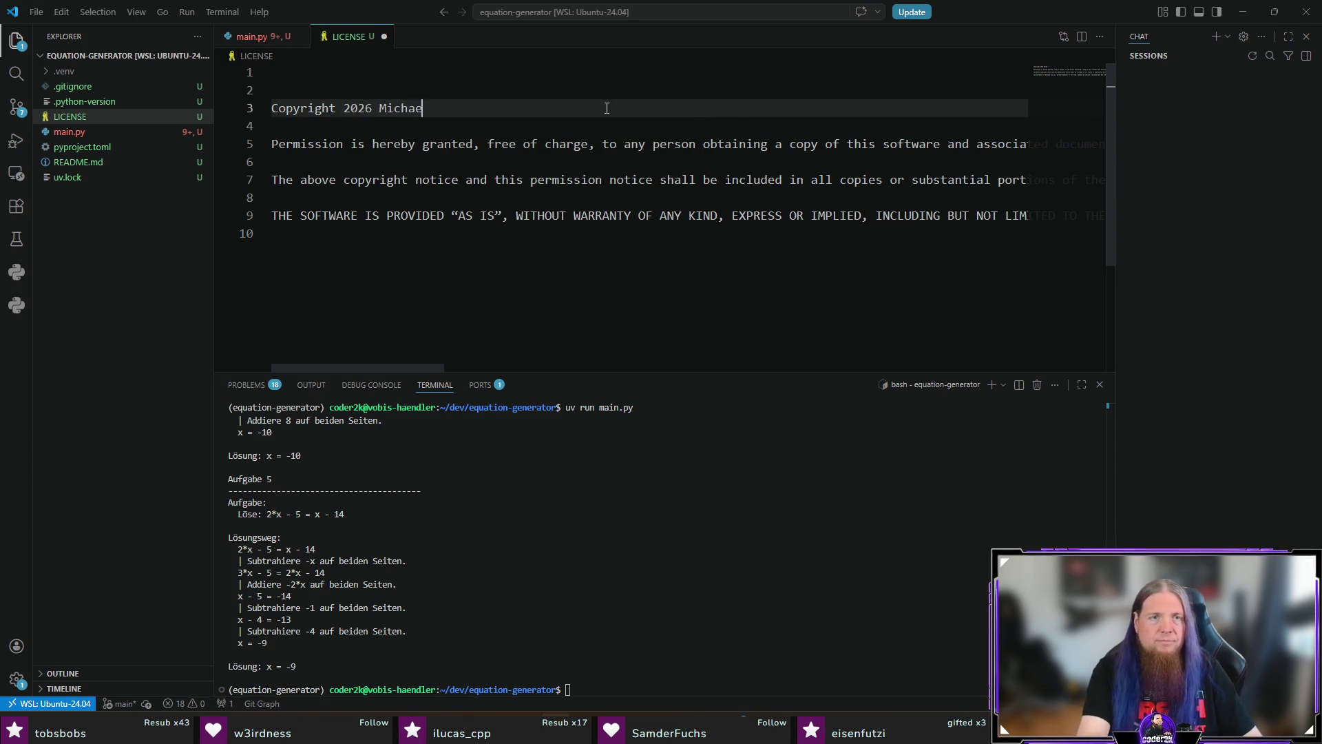
Remove the blank lines, save and close LICENSE, then open README.md
key(Up)
key(alt+z)
key(BackSpace)
key(ctrl+s)
key(Delete)
key(ctrl+s)
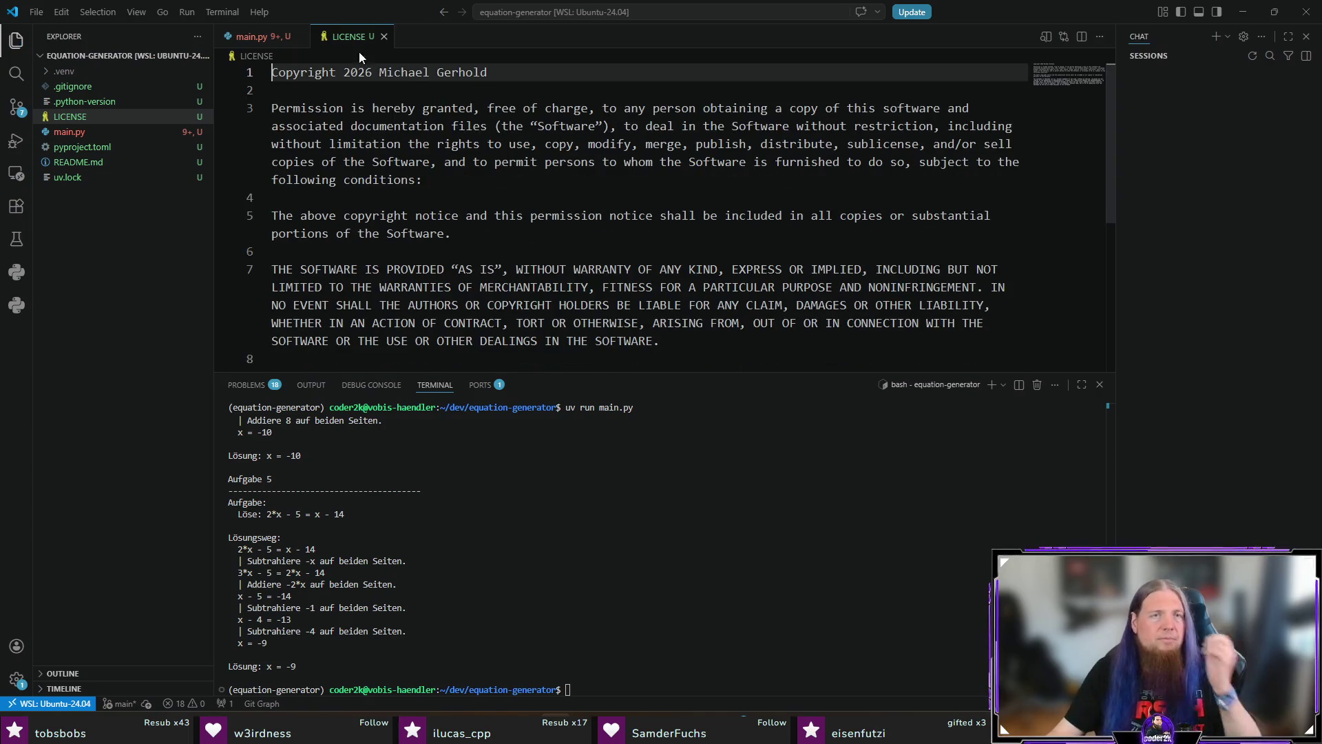
middle_click(350, 38)
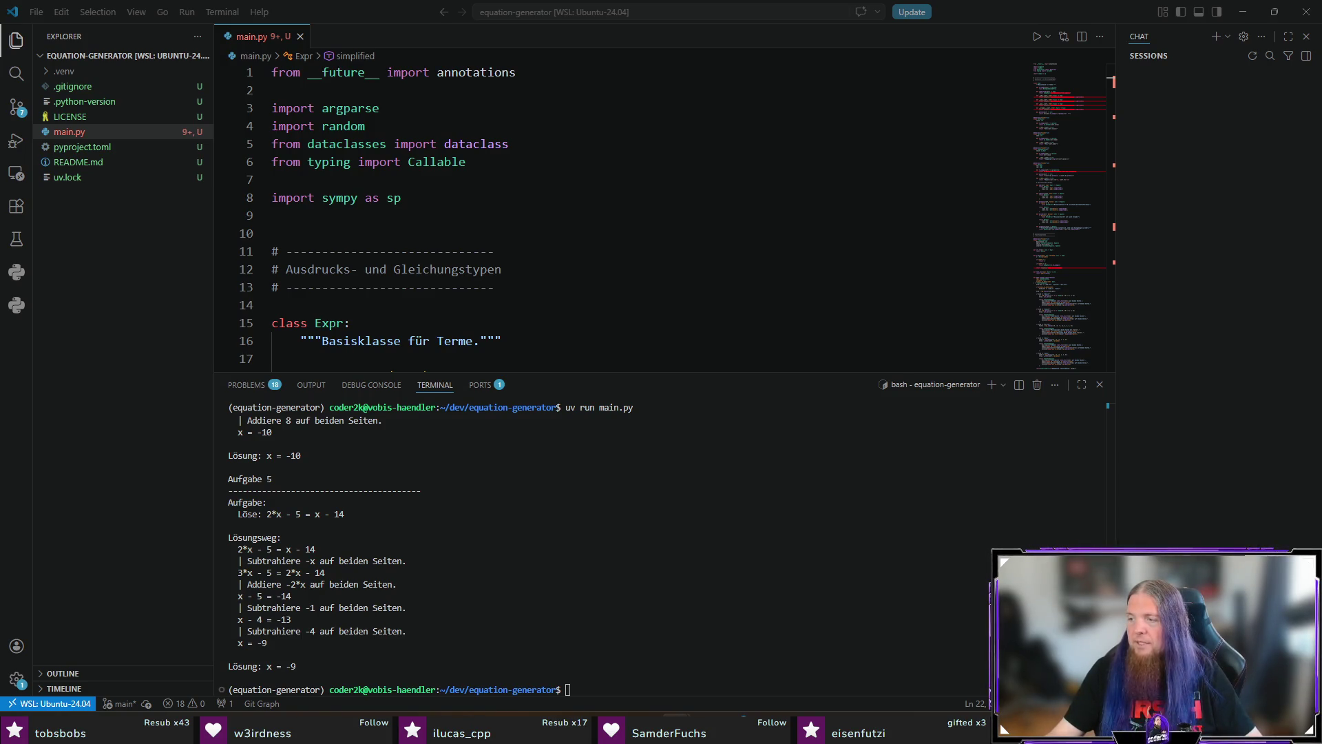
click(69, 163)
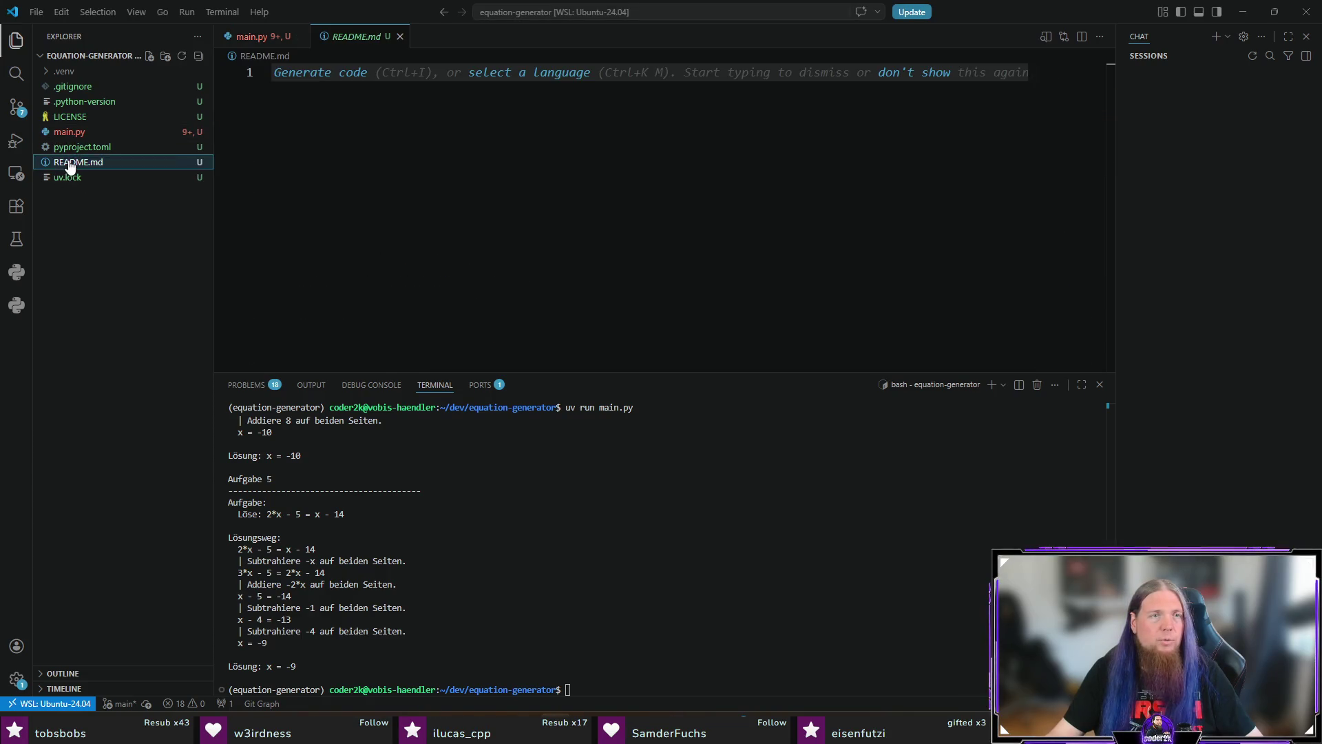
Write 'This program has been vibe-coded using the following prompt and ChatGPT.' and save
text(This p)
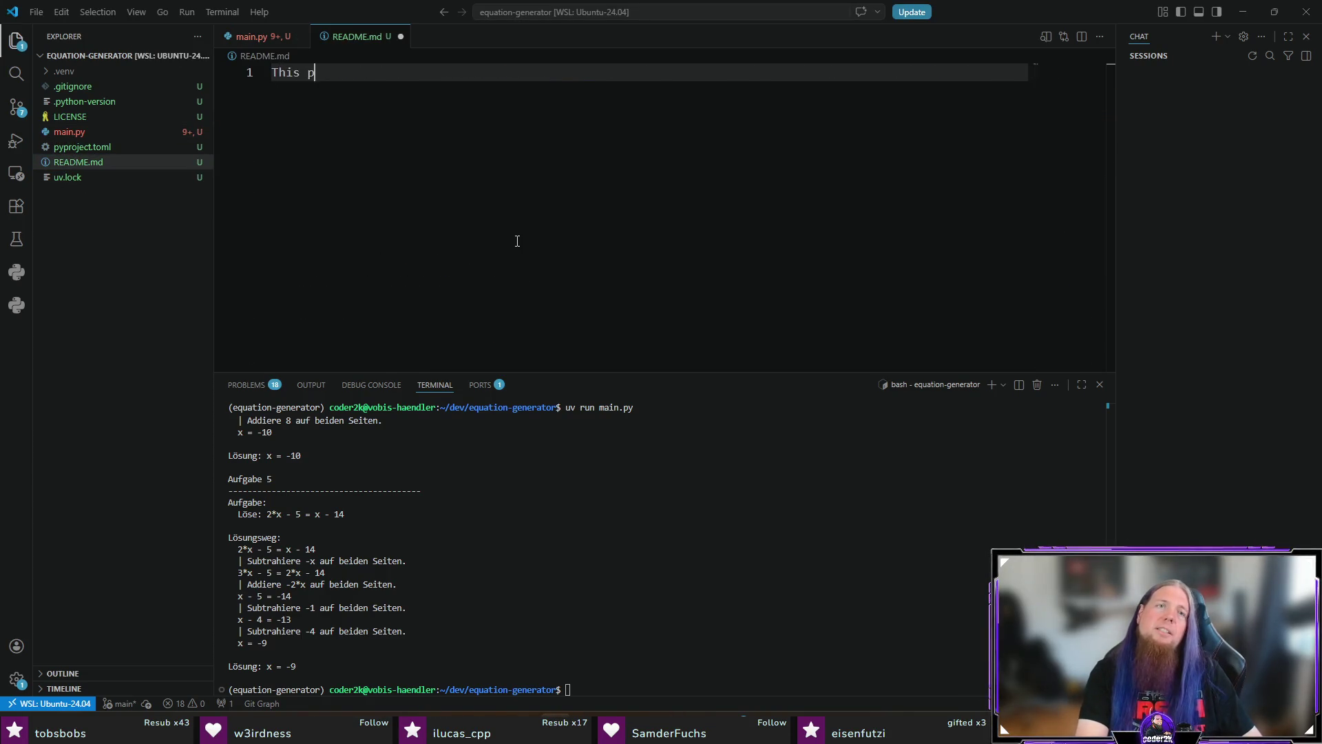
text(rogram has been )
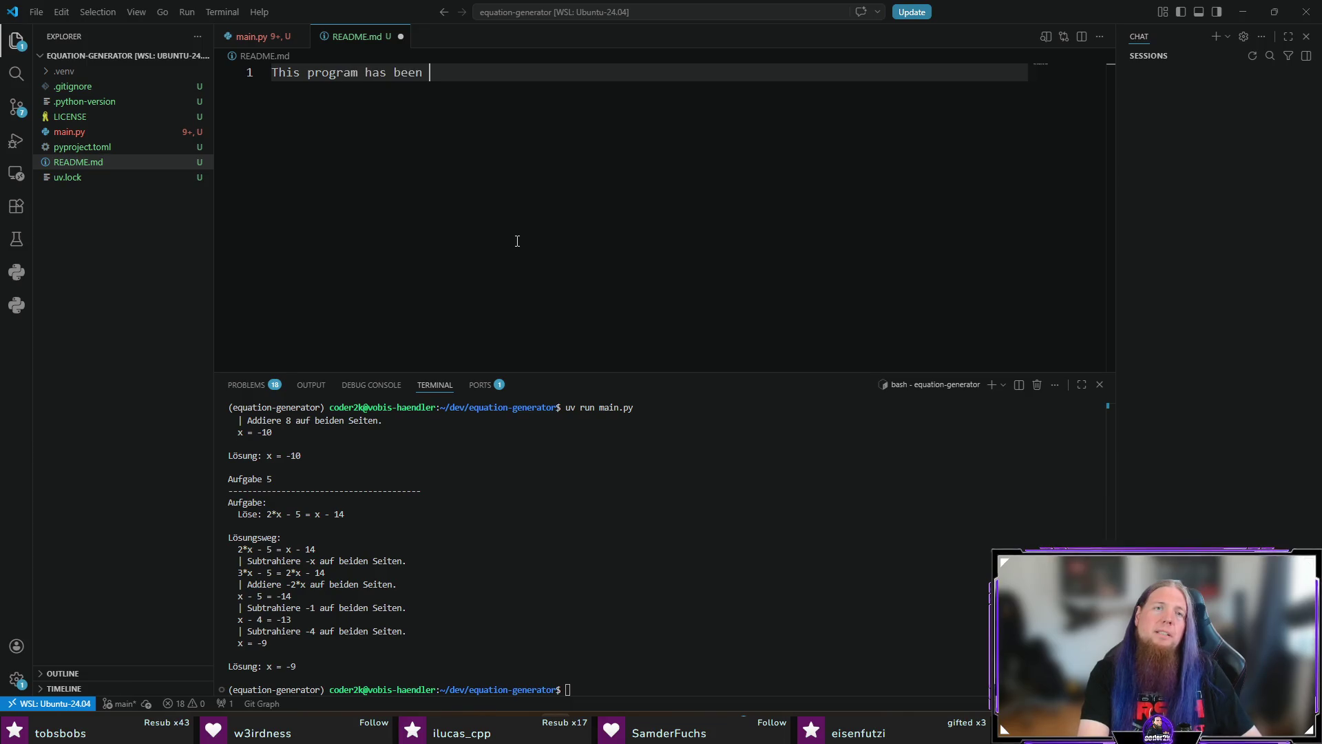
text(vibe-coded using the )
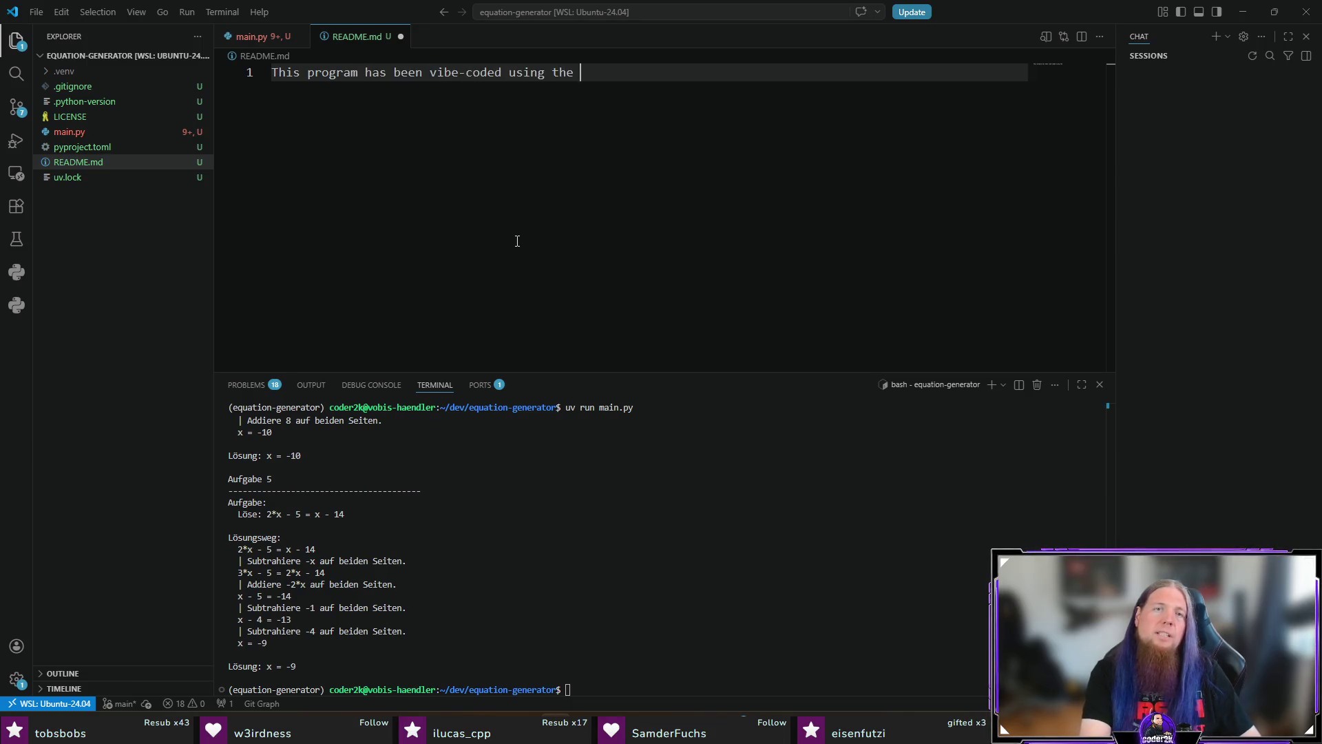
text(following Prom)
key(BackSpace)
key(BackSpace)
key(BackSpace)
text(prompt and Chat)
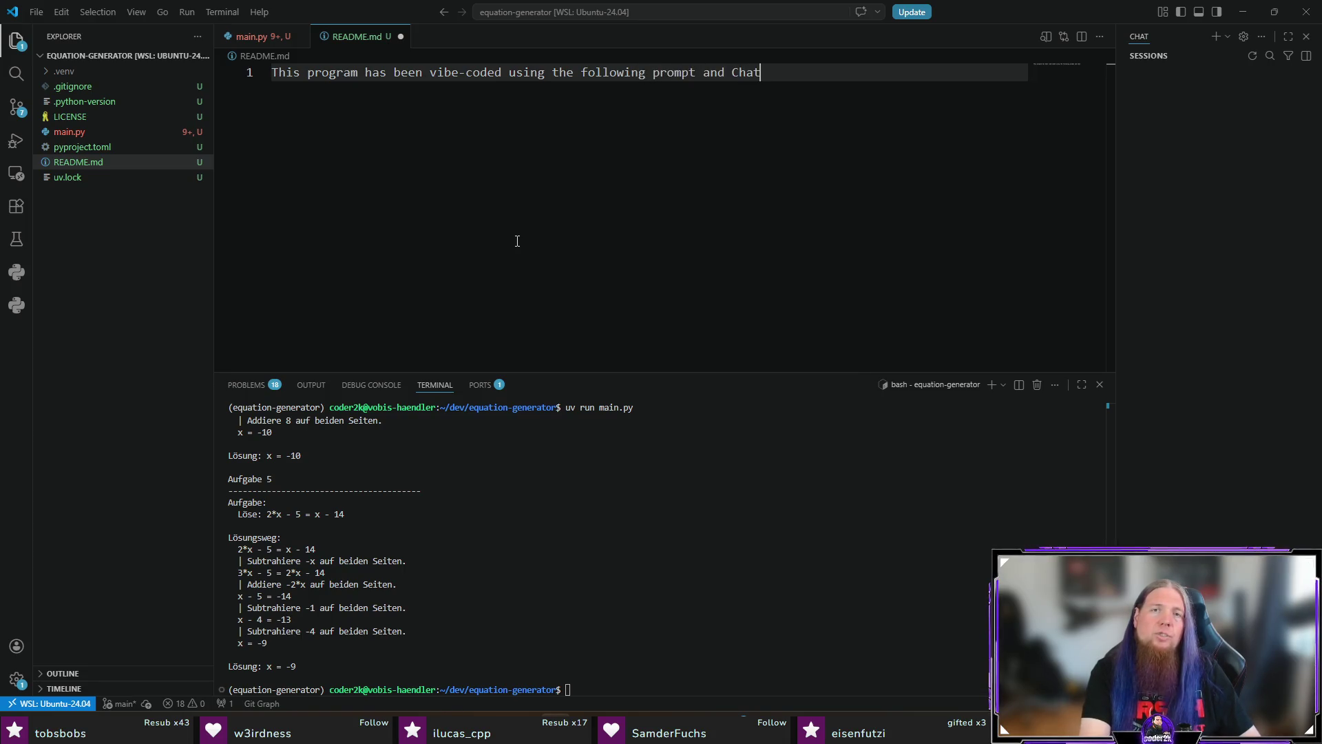
text(GPT 5.)
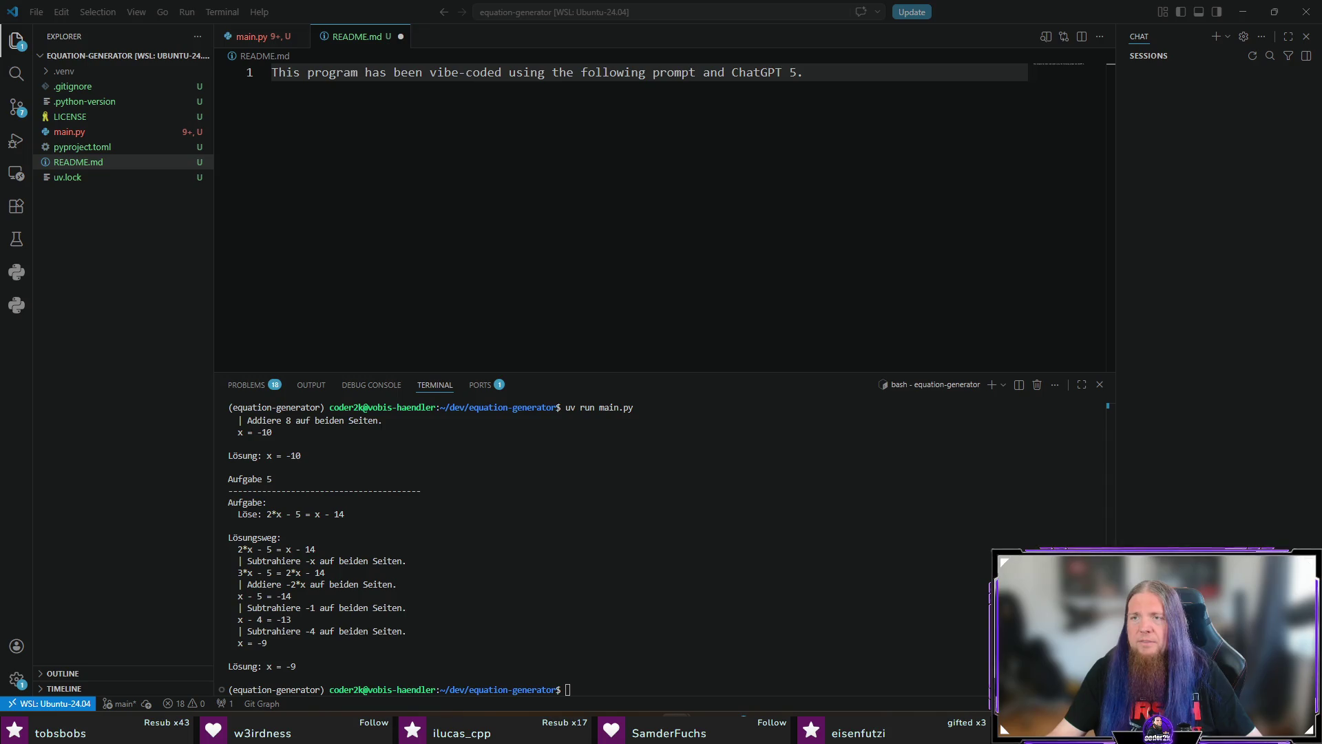
ctrl+click(918, 85)
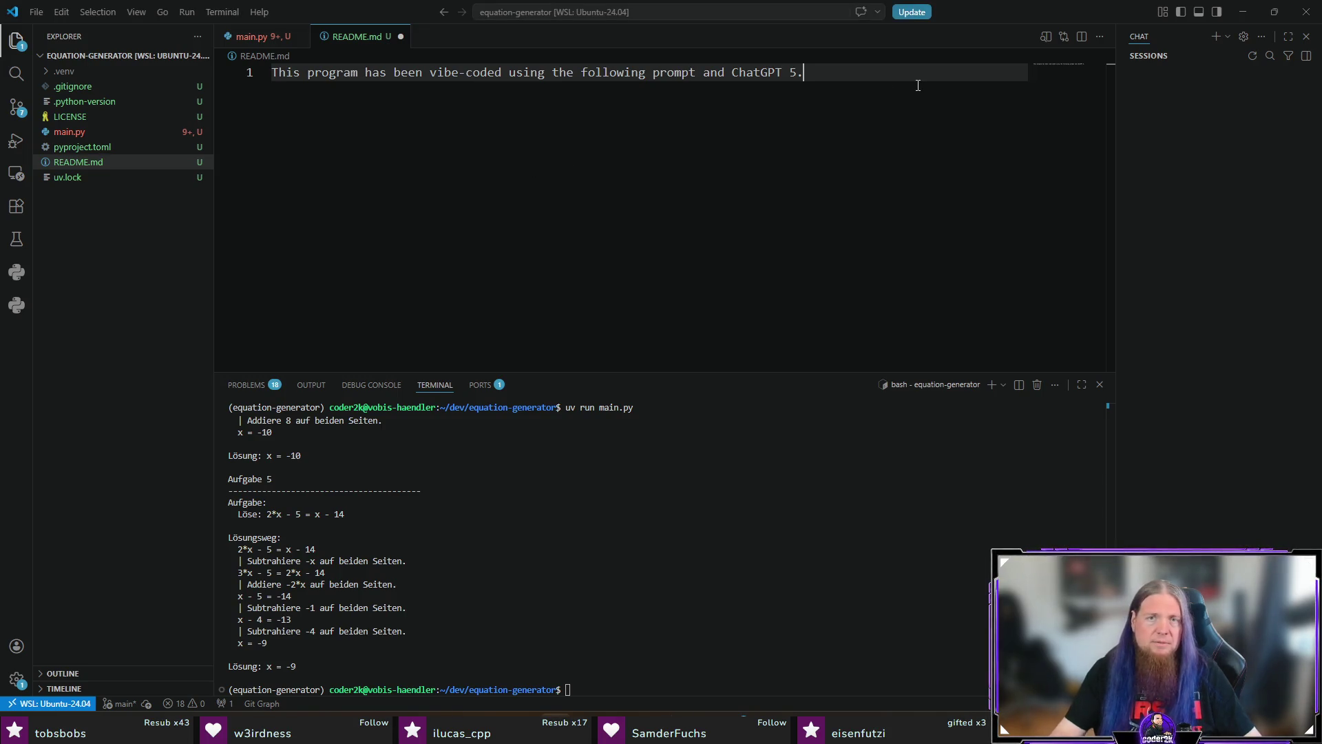
key(Left)
key(BackSpace)
key(BackSpace)
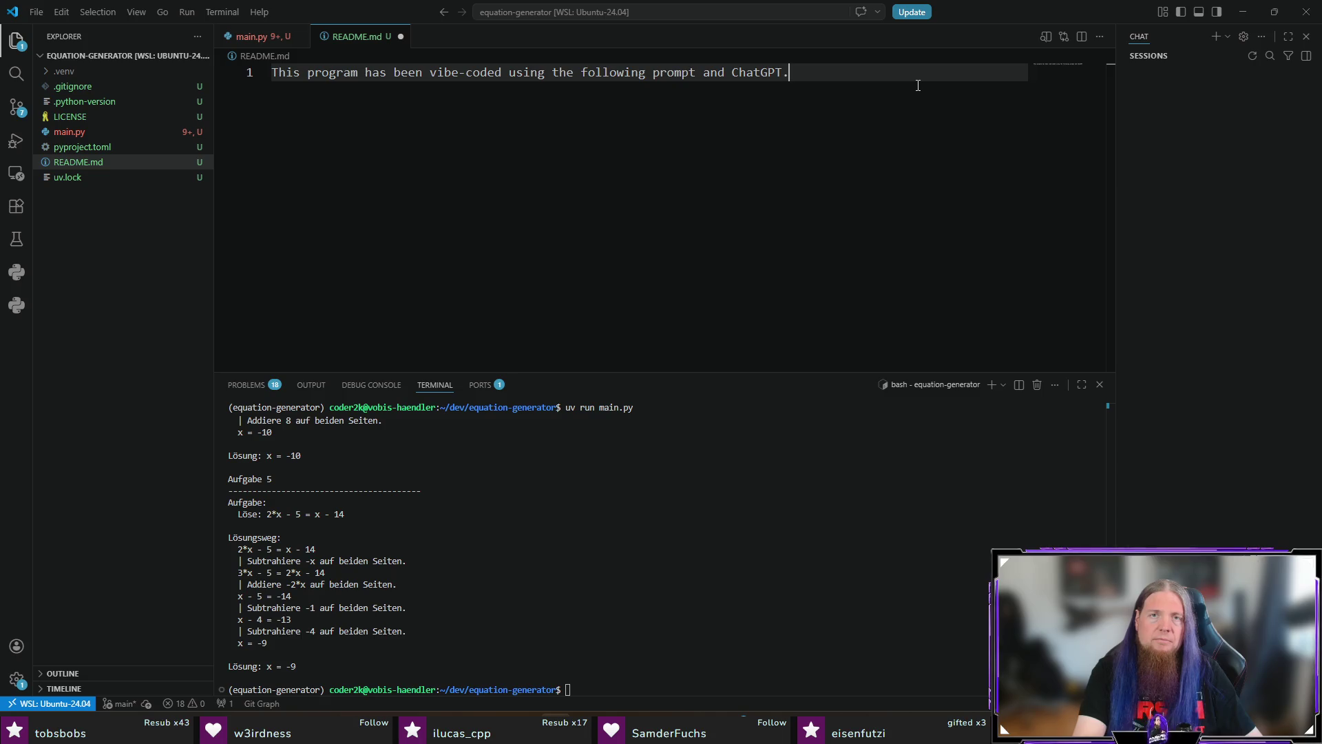
key(Return)
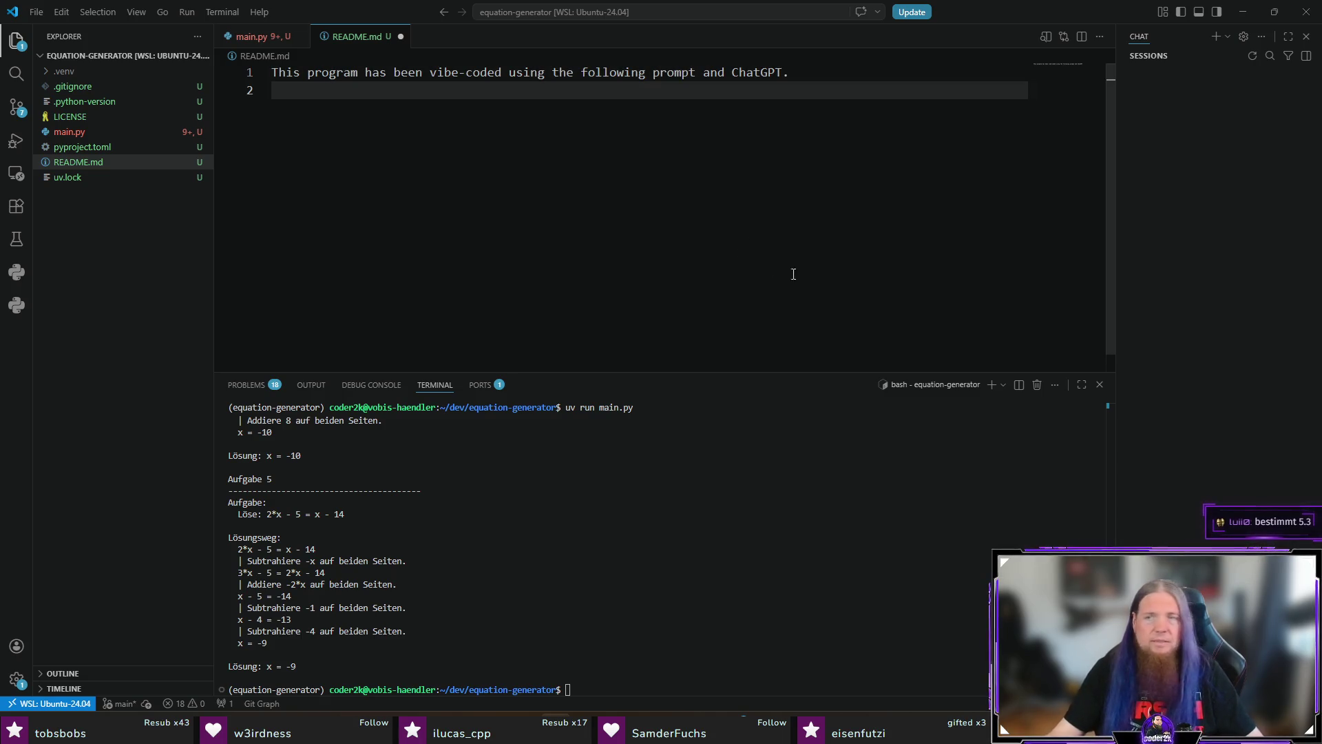
key(ctrl+s)
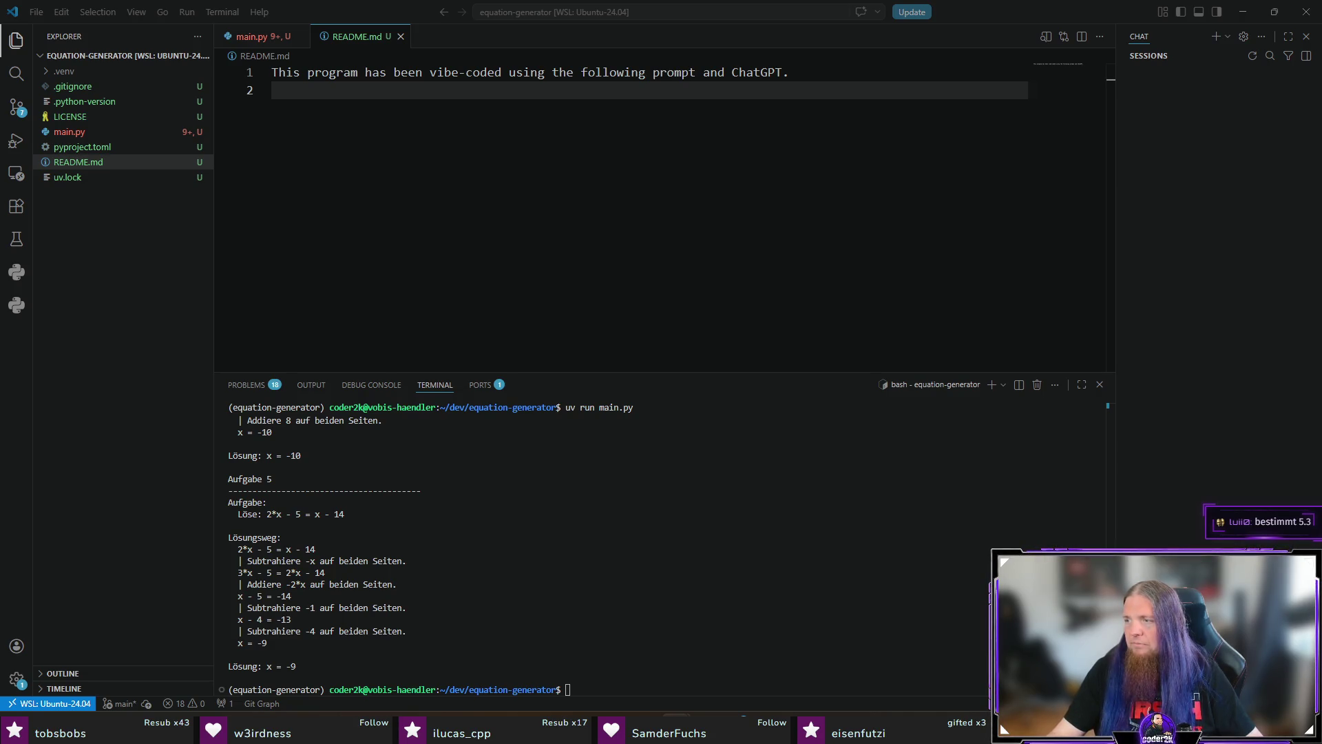
Add a ``` code block containing the pasted prompt, save, and return to main.py
key(Return)
text(``)
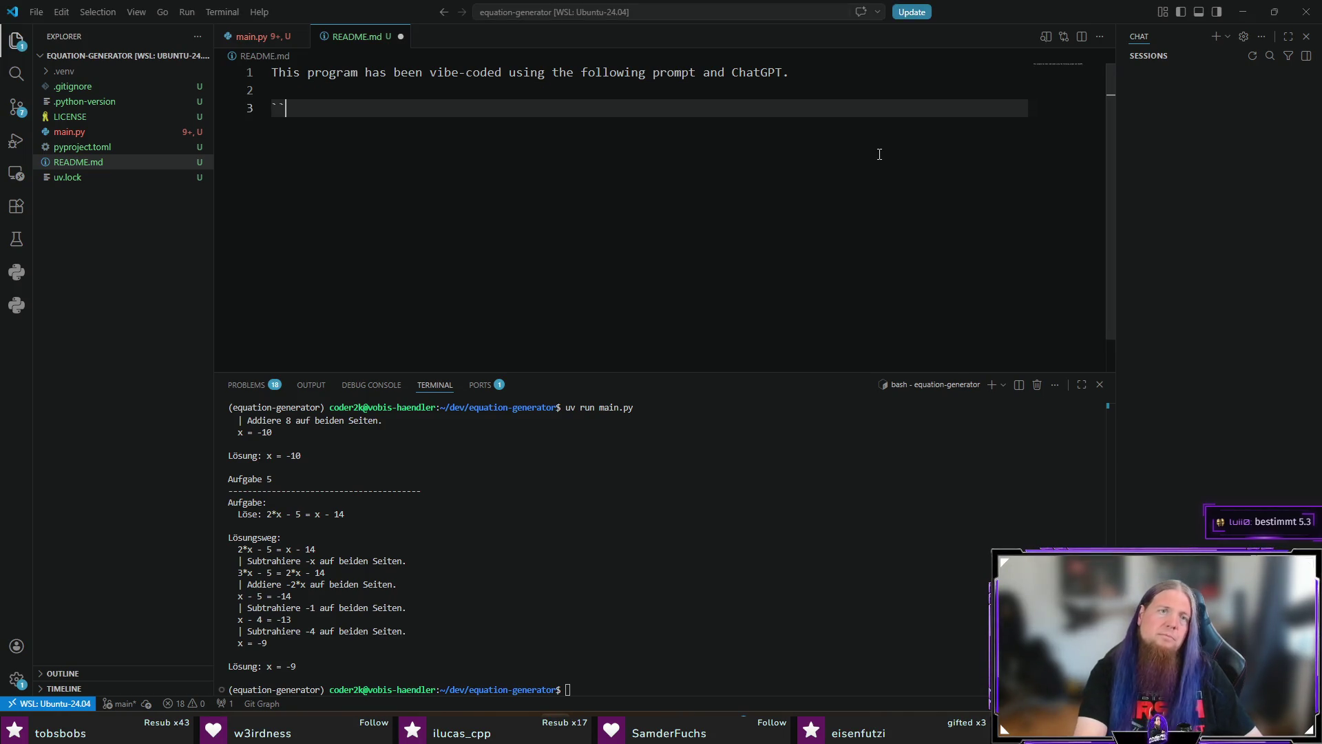
text(`)
key(Return)
key(ctrl+v)
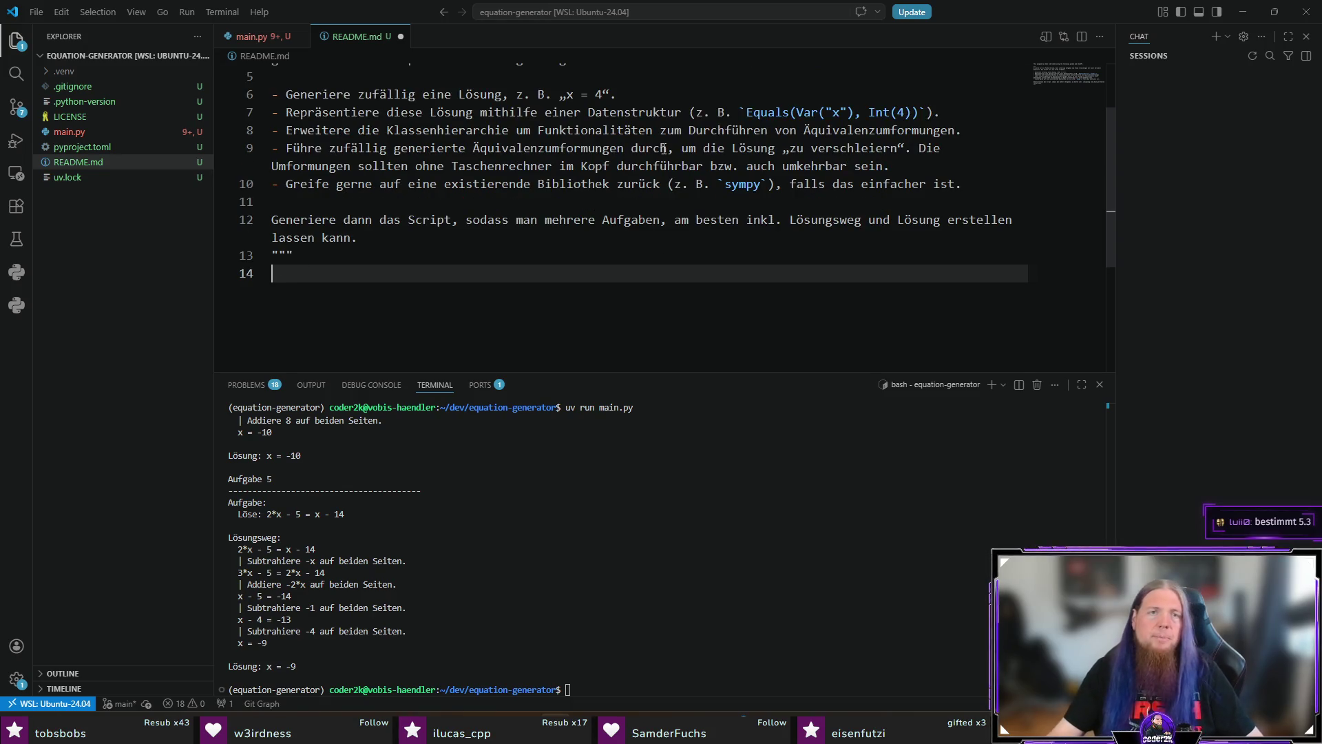
key(ctrl+s)
scroll(662, 152, up, 2)
click(251, 36)
click(571, 281)
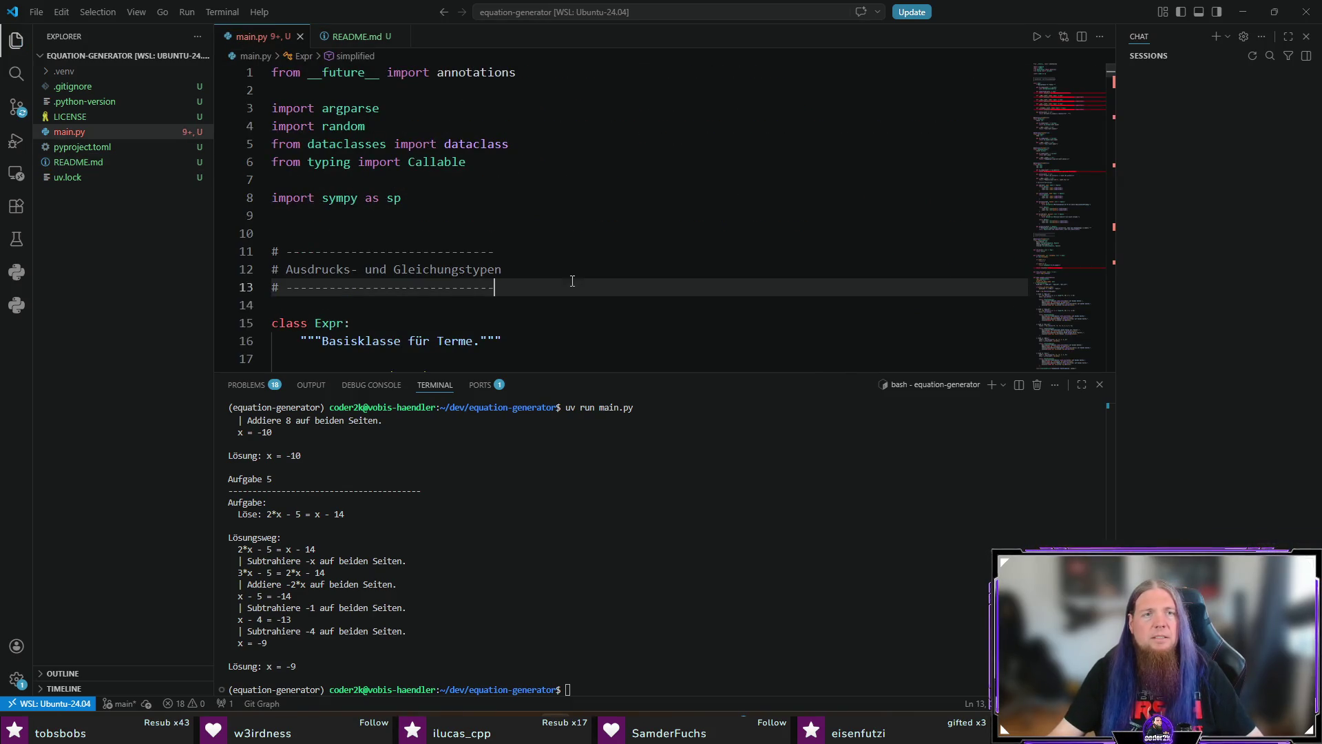
Add the GitHub repository as remote origin from VS Code's terminal
scroll(523, 262, down, 4)
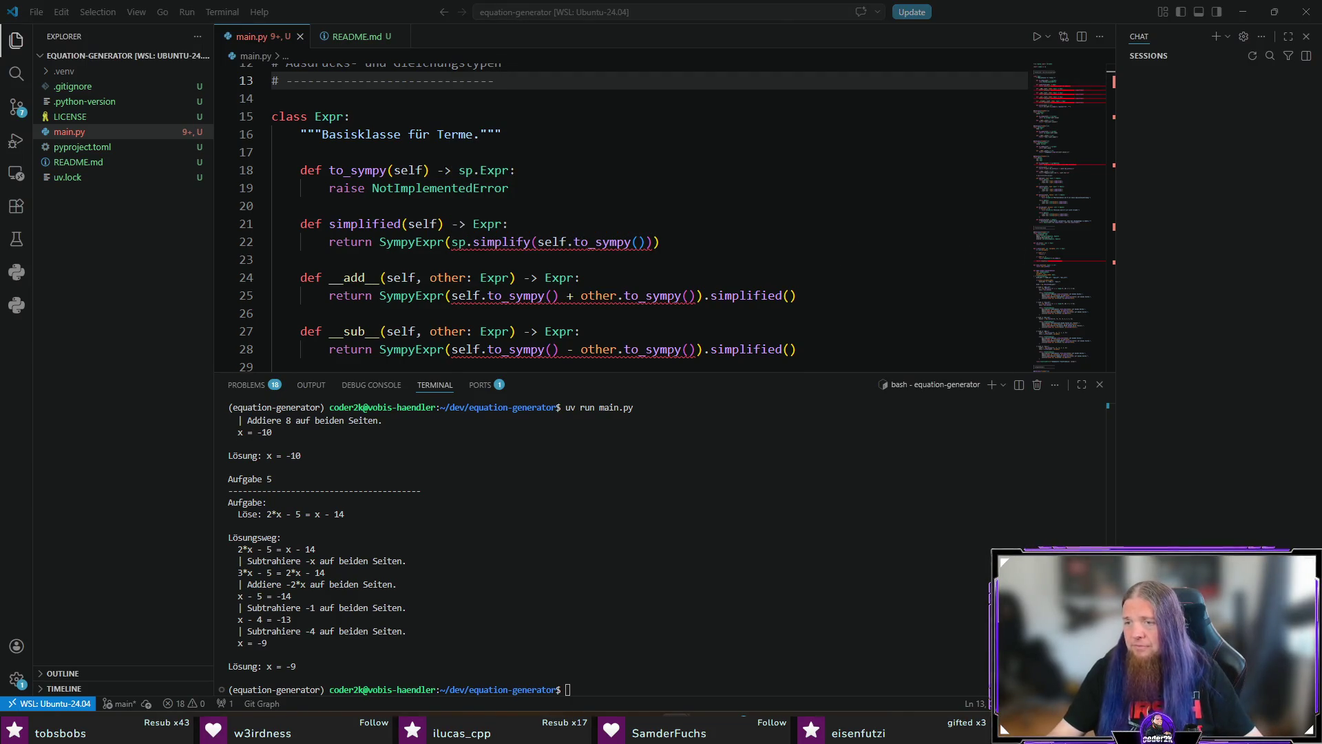
key(alt+Tab)
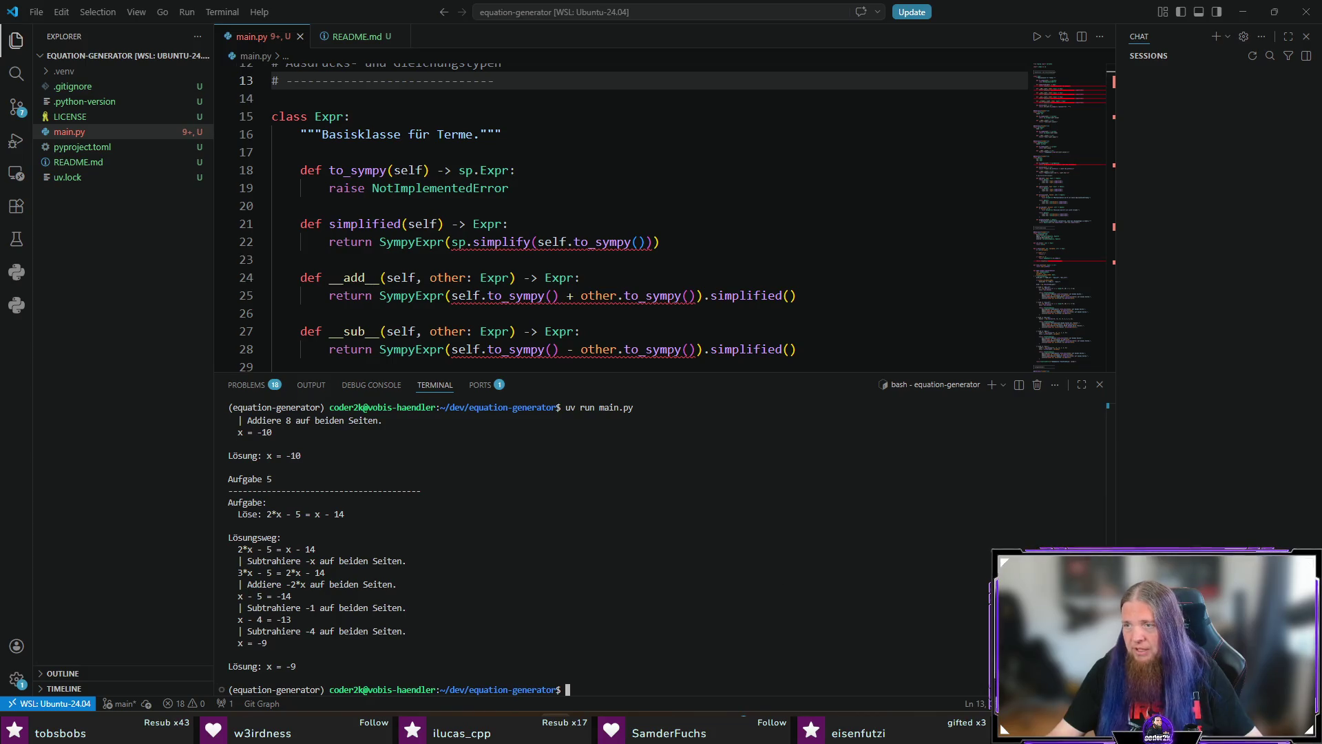
key(alt+Tab)
click(783, 510)
key(ctrl+v)
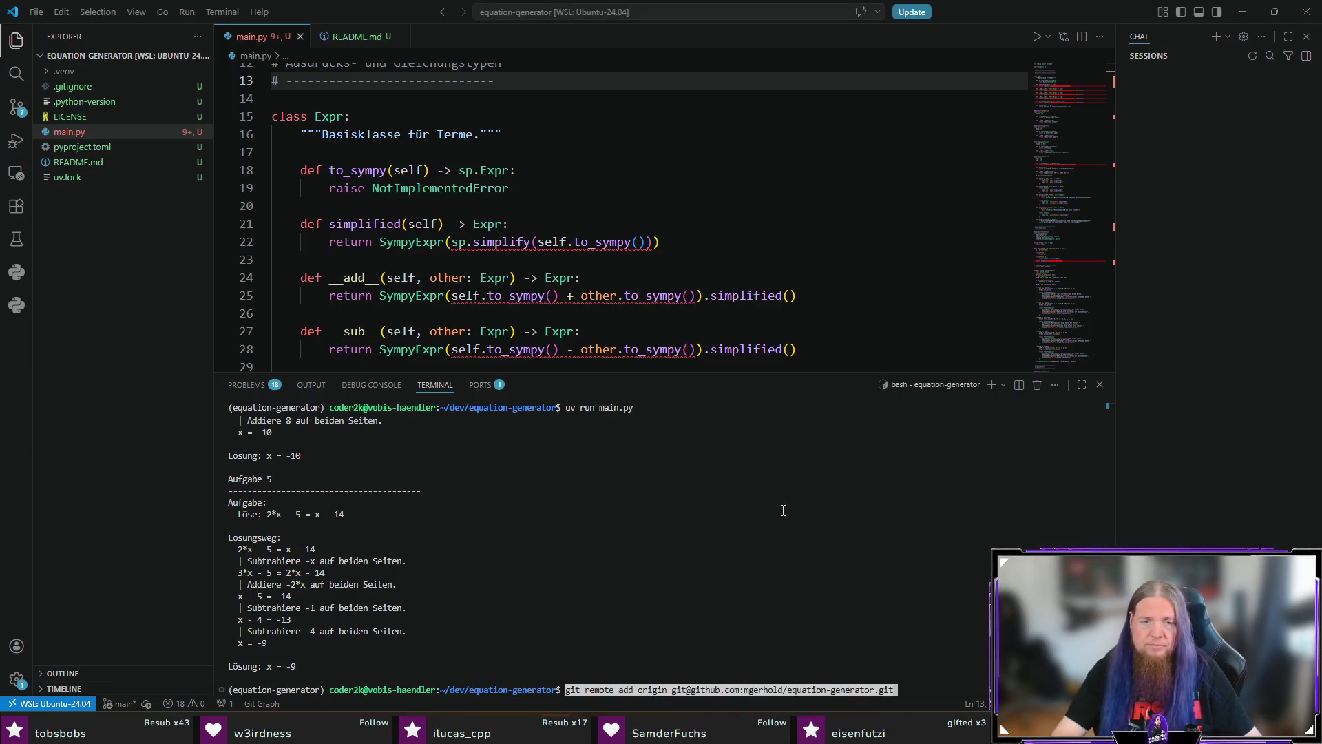
key(Return)
Try git push, which fails with no main branch, and show pending changes in Source Control
text(git push)
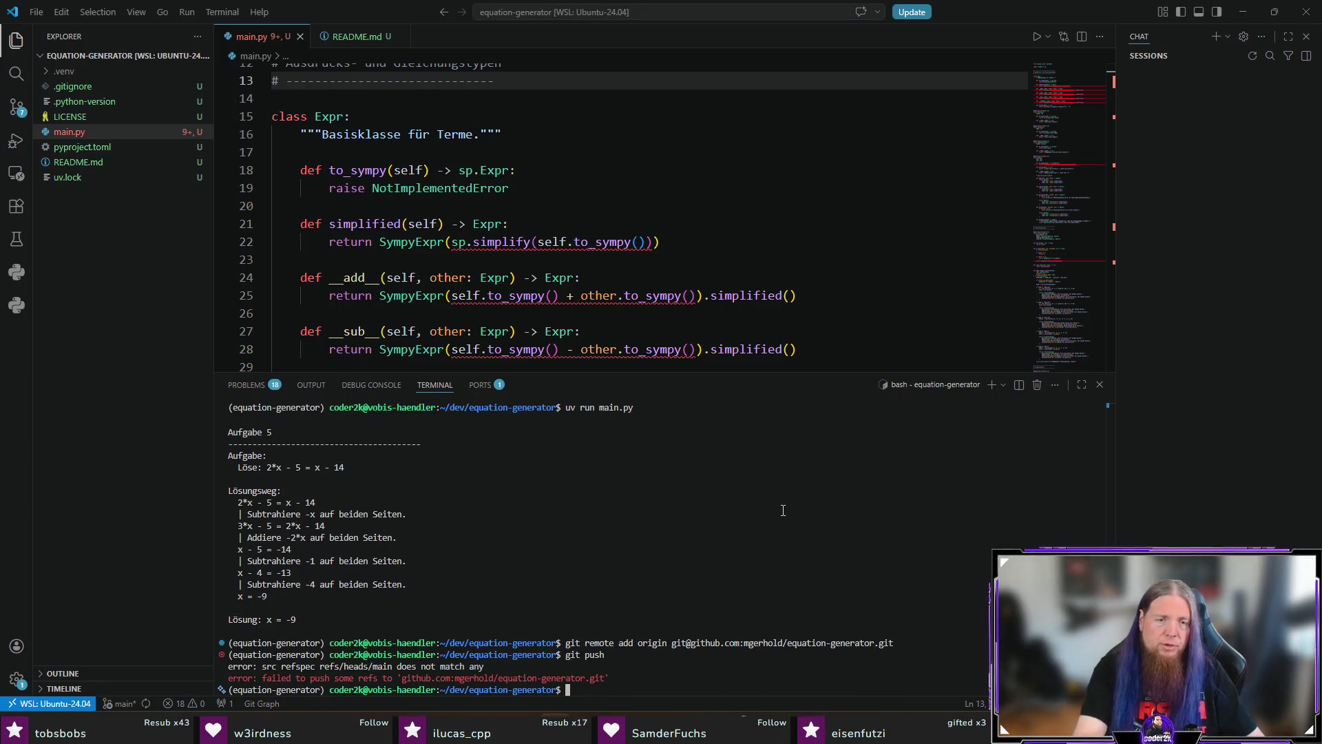
key(Return)
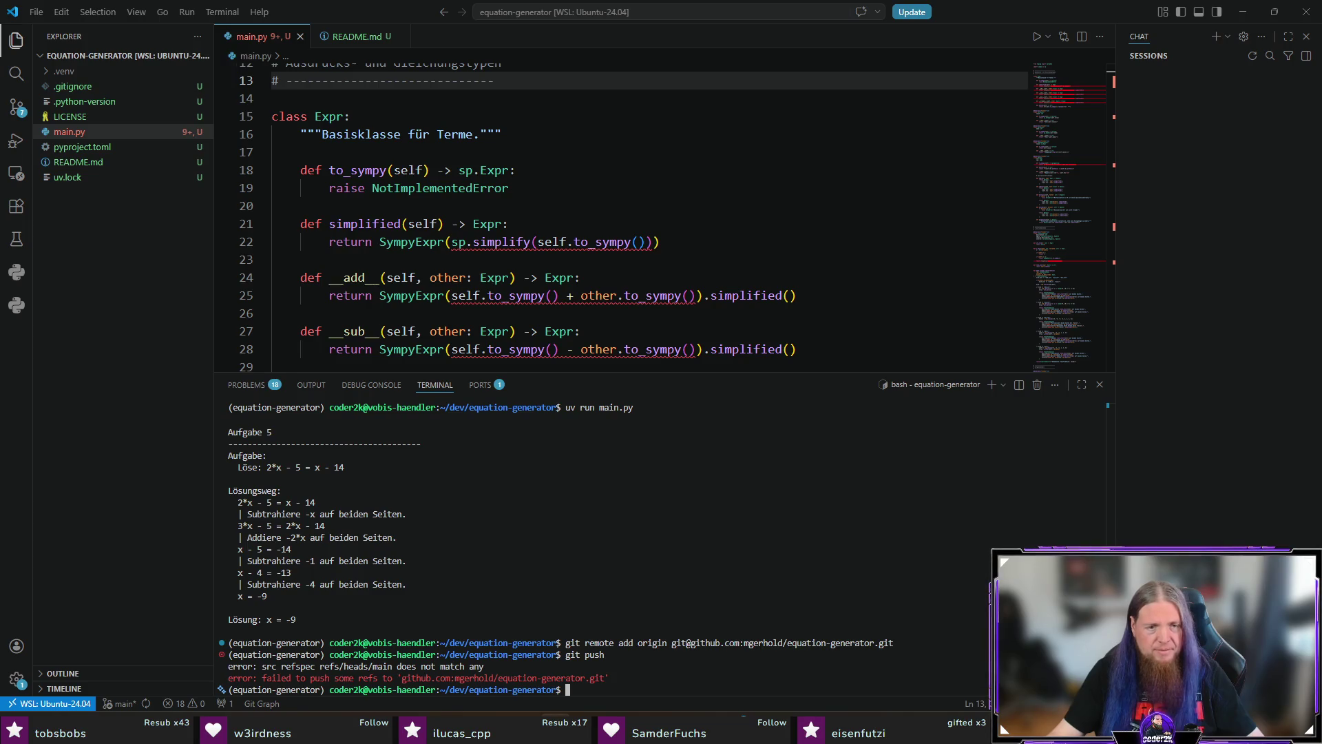
click(17, 107)
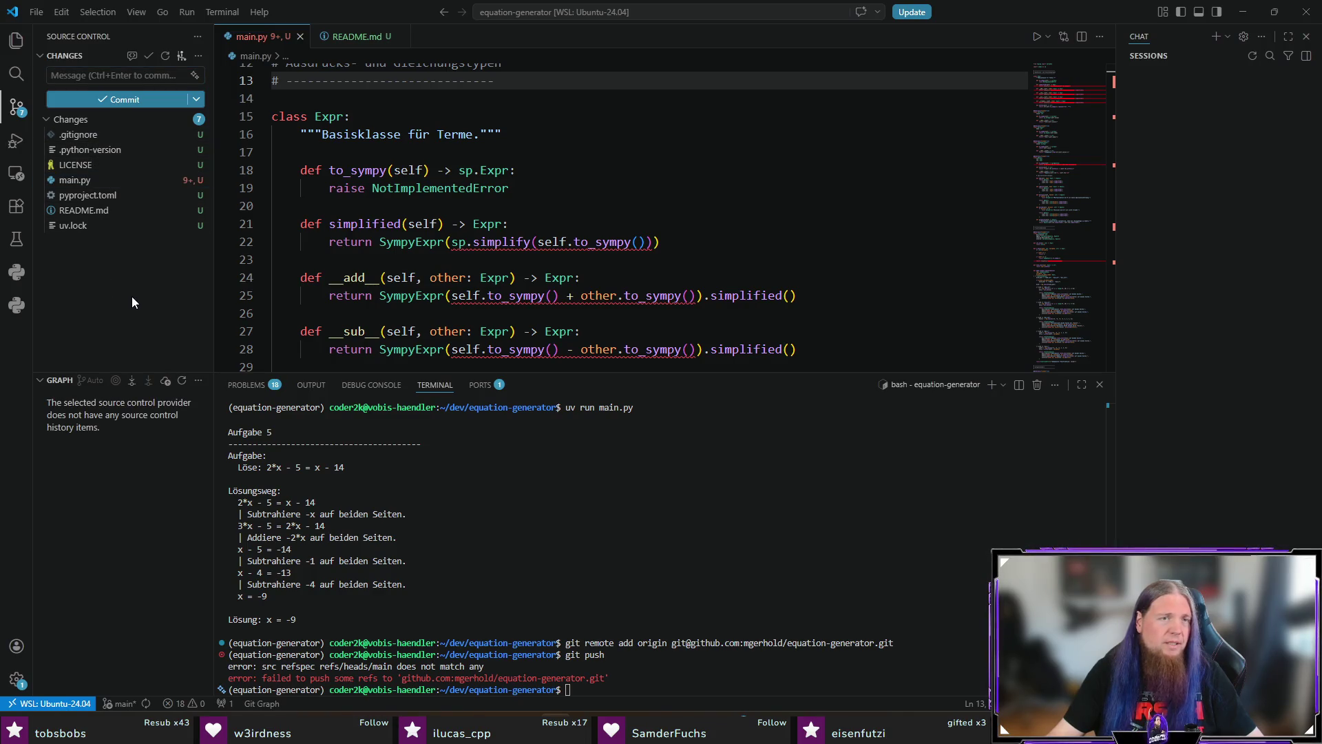
Stage all seven files and commit them with the message 'initial commit'
click(181, 119)
click(139, 79)
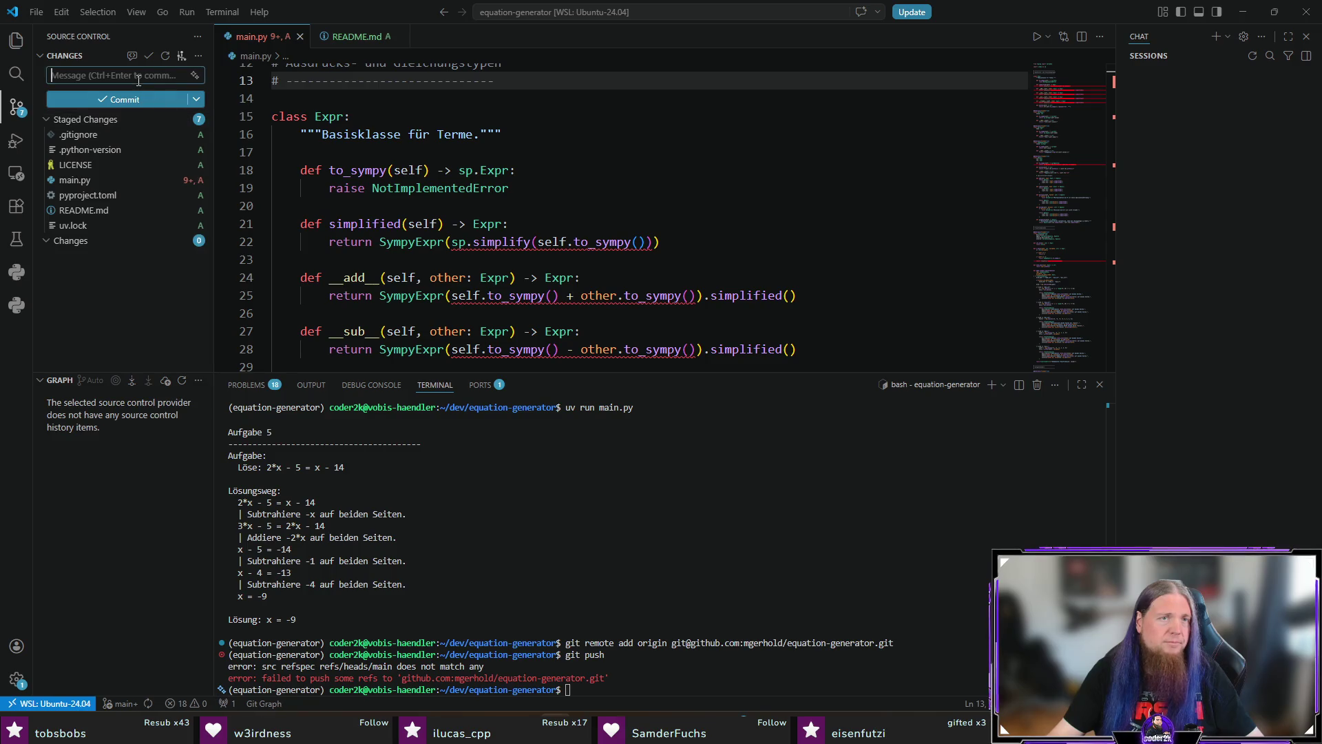
text(initial commit)
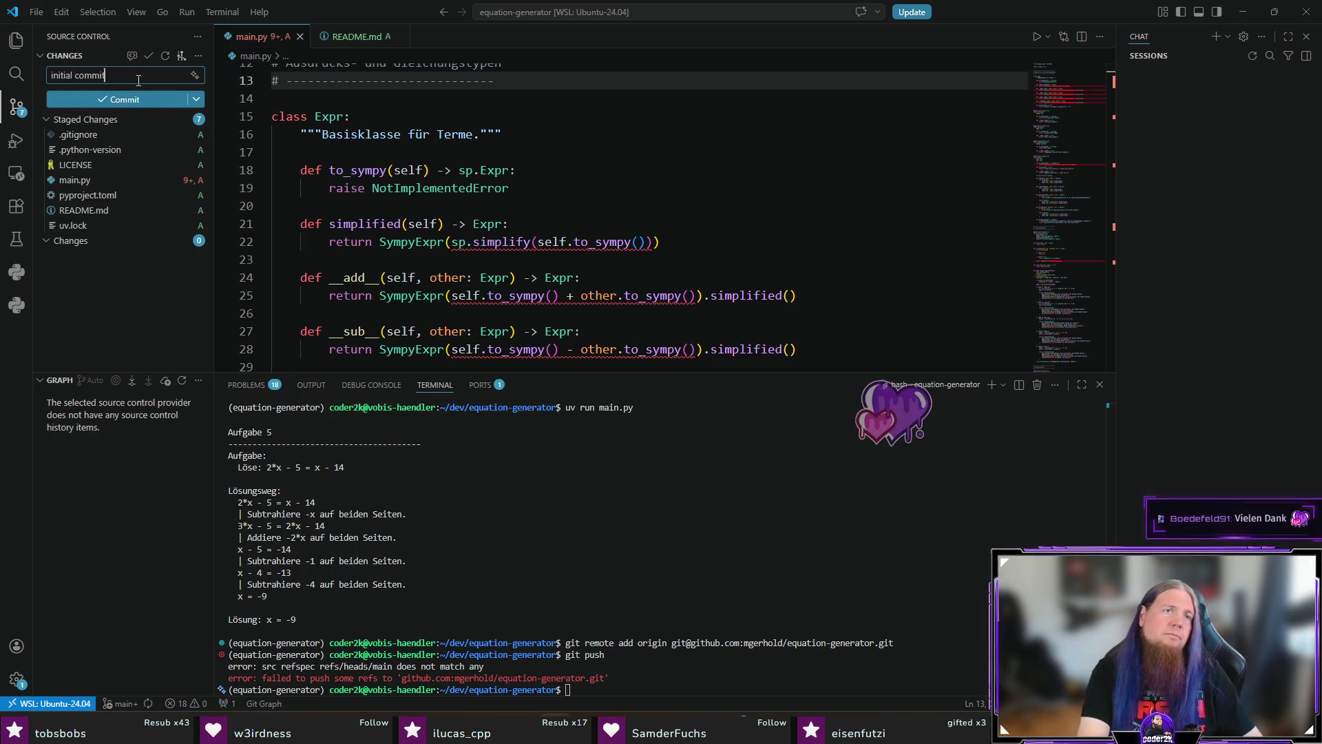
key(ctrl+Return)
Push the main branch to GitHub and switch to README.md
text(git push)
key(Return)
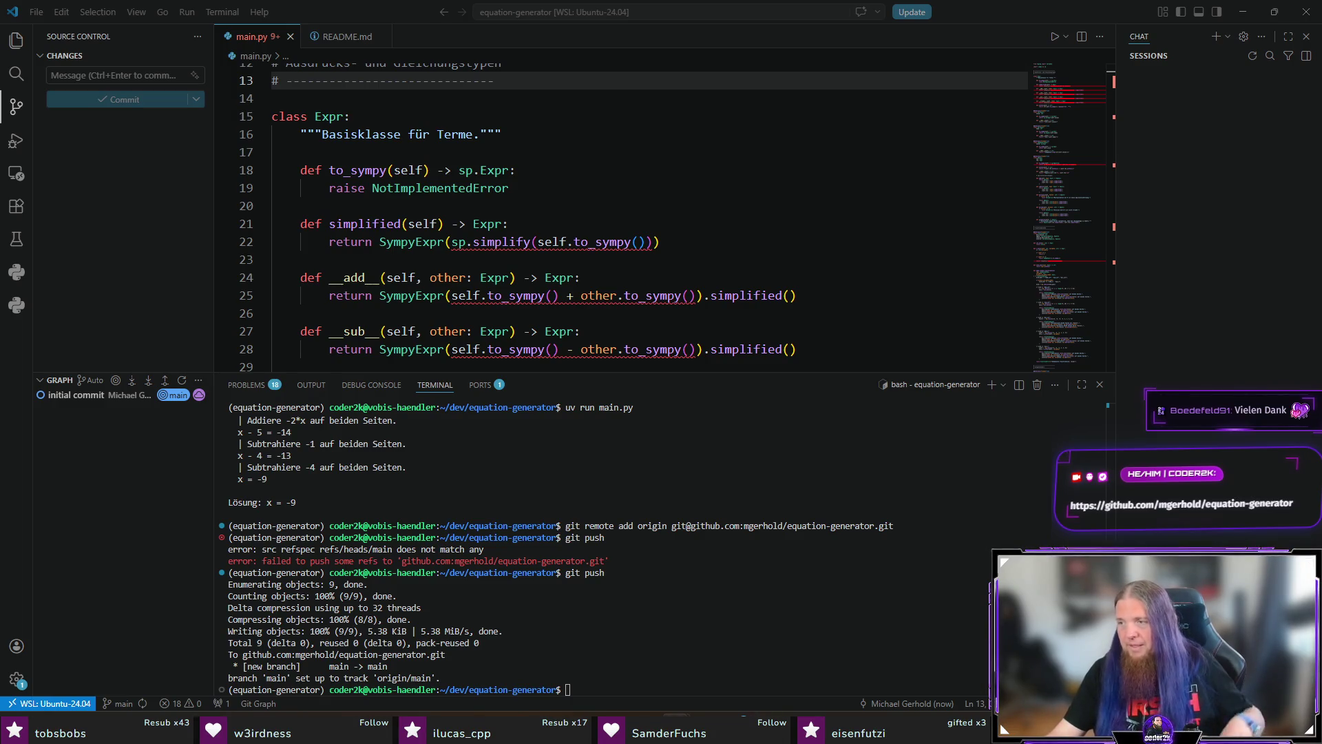
scroll(620, 207, up, 4)
click(342, 37)
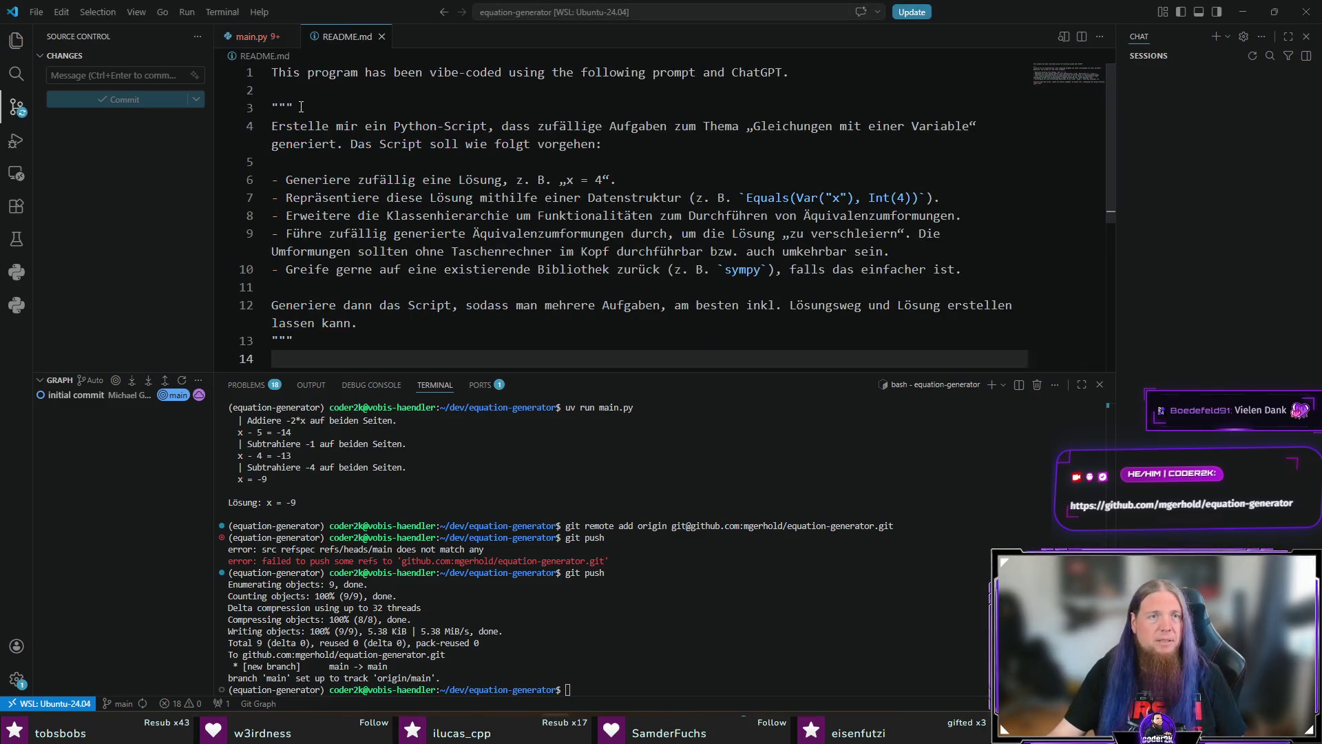
Delete the opening and closing triple-quote lines around the prompt in README.md
click(234, 107)
click(396, 100)
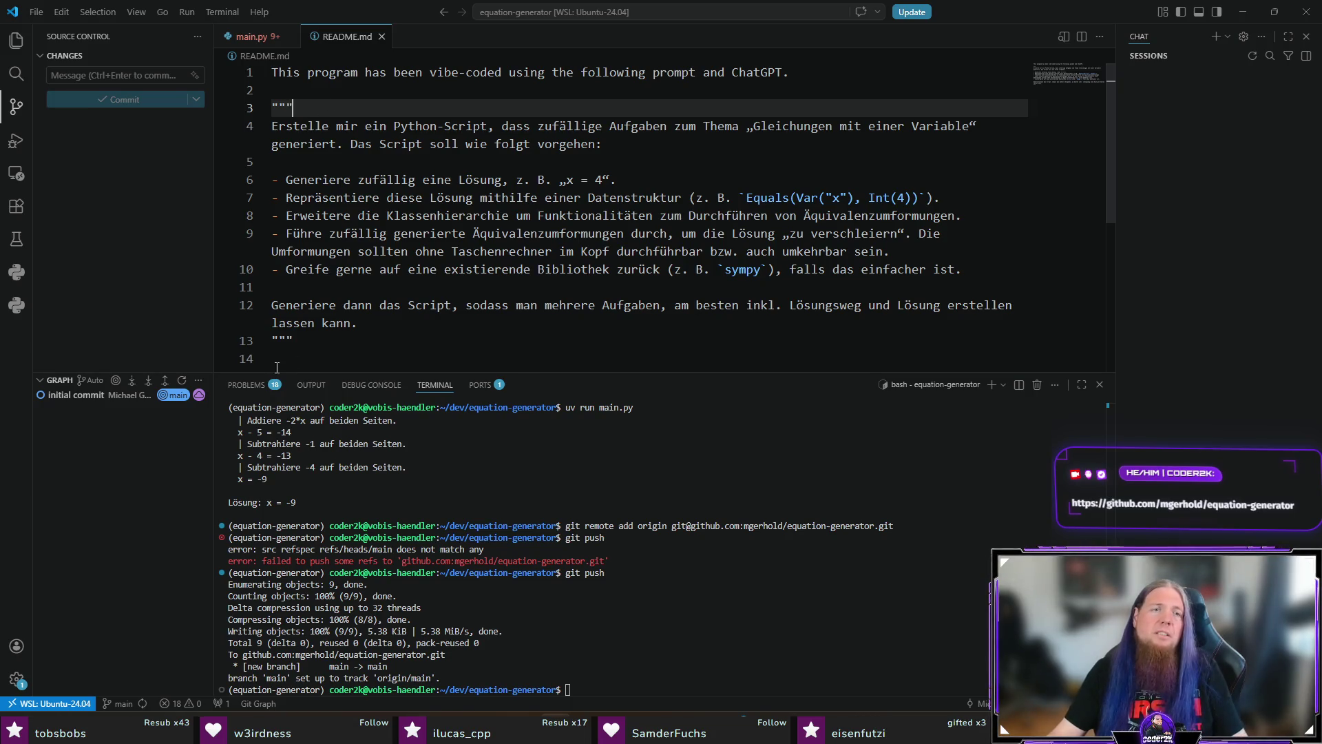
text(>)
key(ctrl+shift+k)
click(329, 324)
key(ctrl+shift+k)
scroll(277, 133, down, 1)
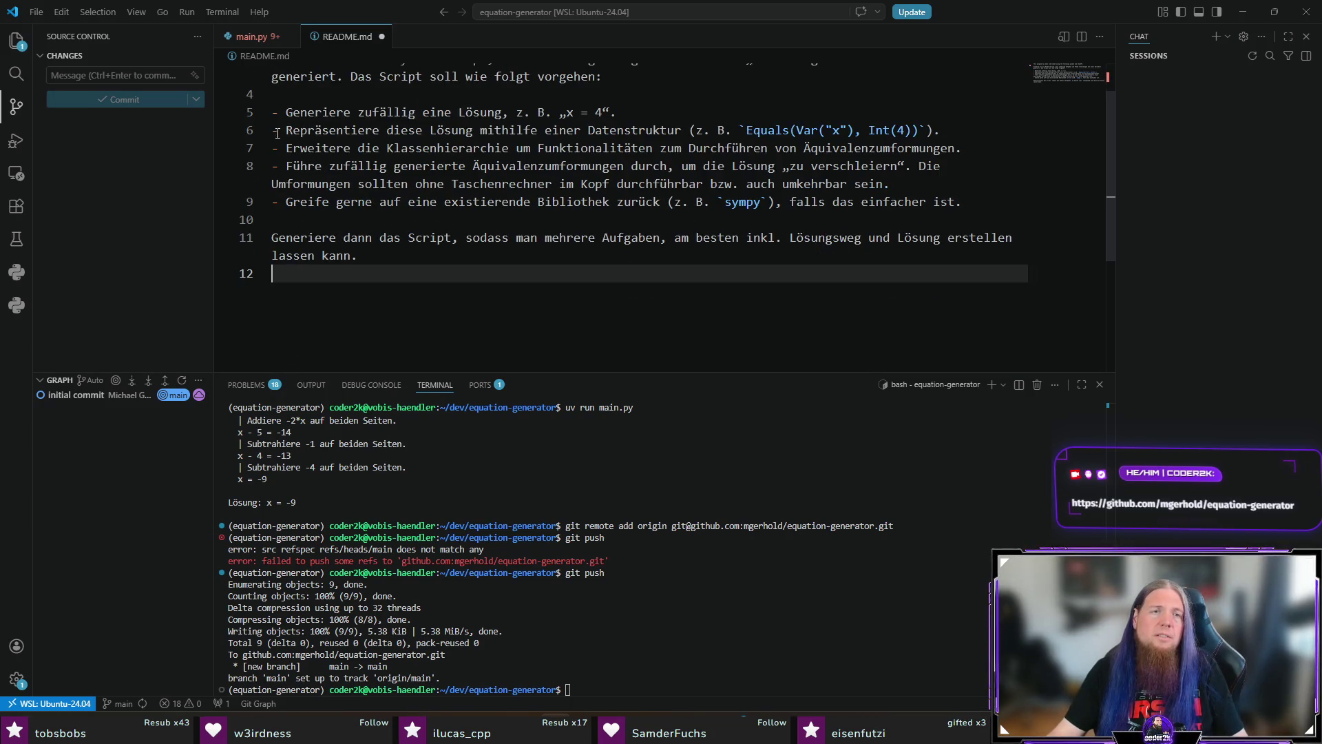
scroll(343, 217, up, 1)
Prefix prompt lines 3–11 with '>' as a blockquote, save, and check the Markdown preview
drag(272, 108, 261, 298)
text(>)
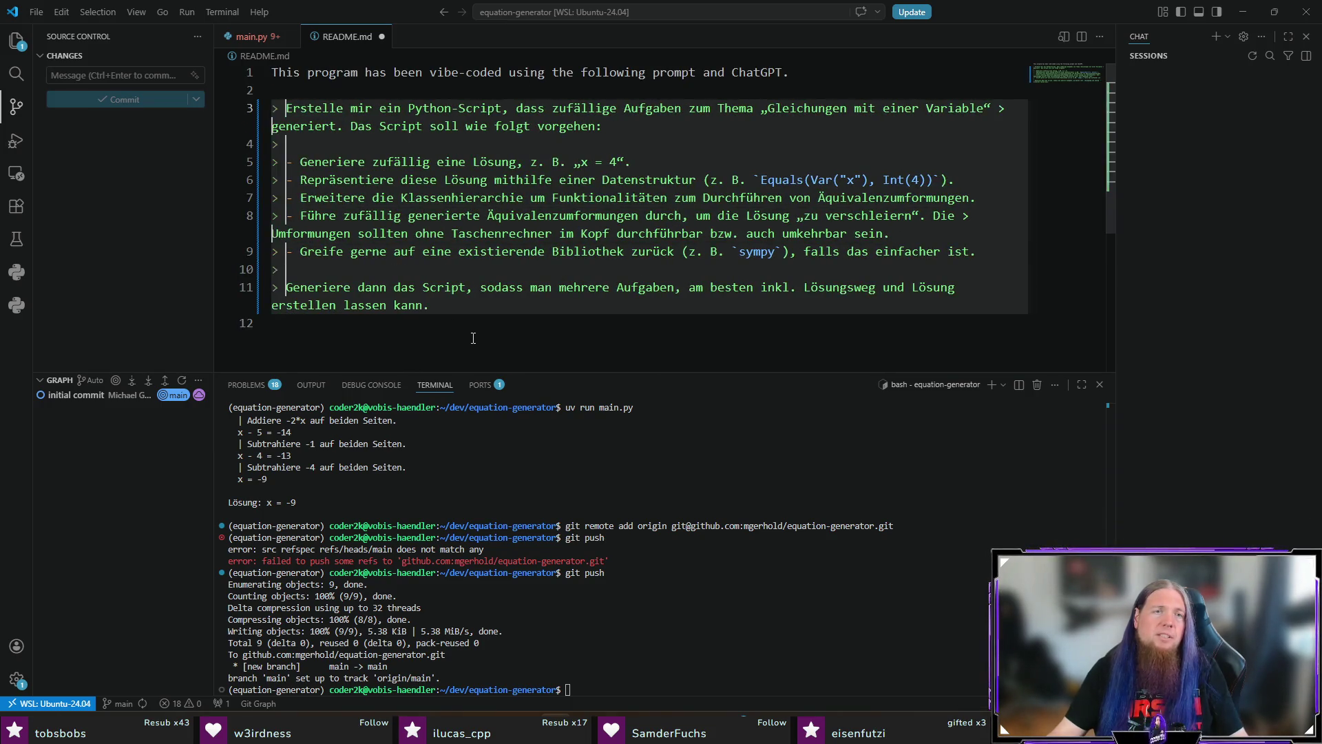
click(312, 136)
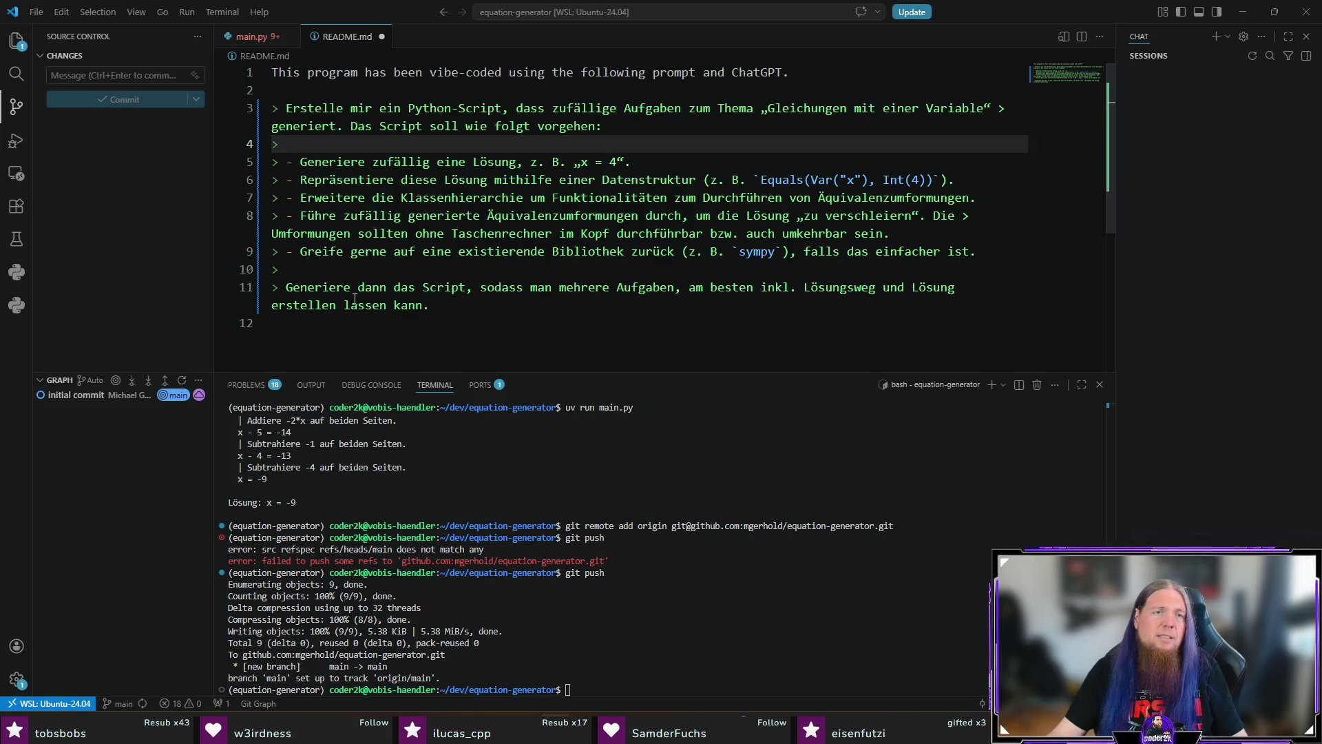
click(286, 269)
key(ctrl+s)
click(1083, 40)
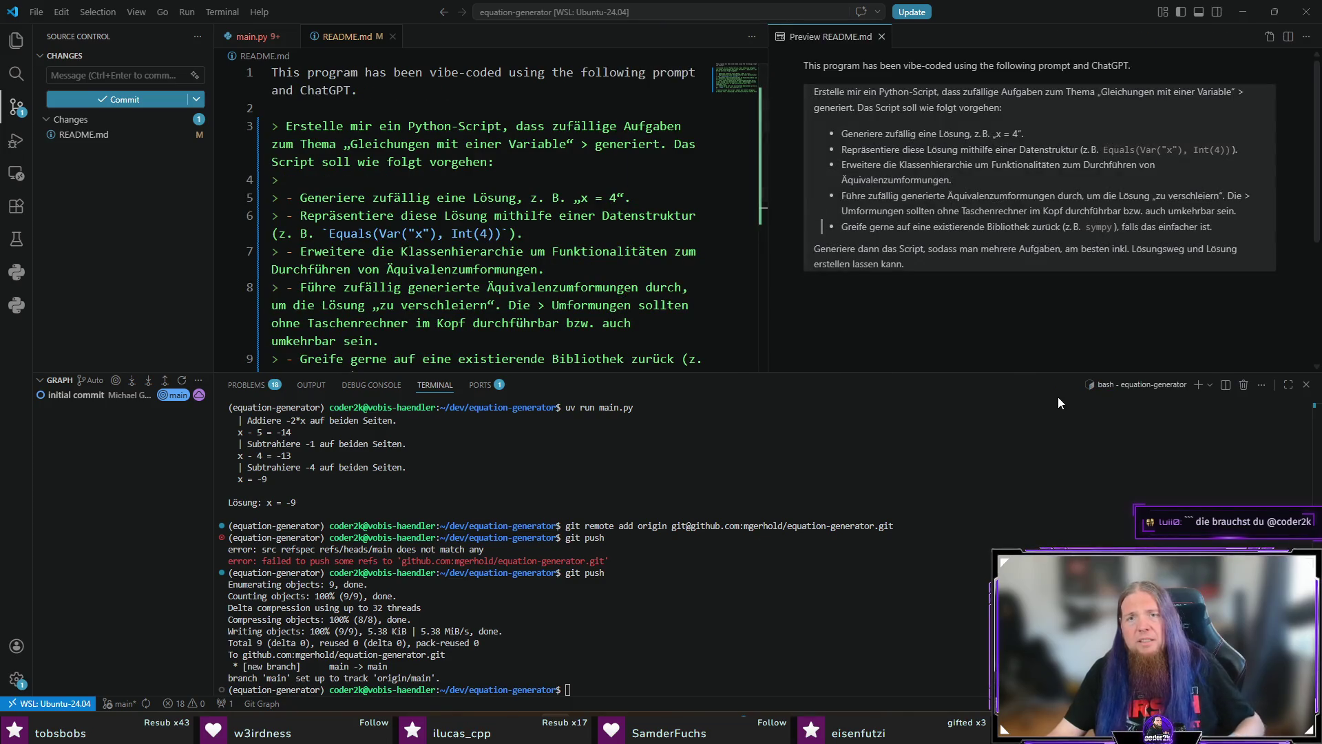
click(882, 37)
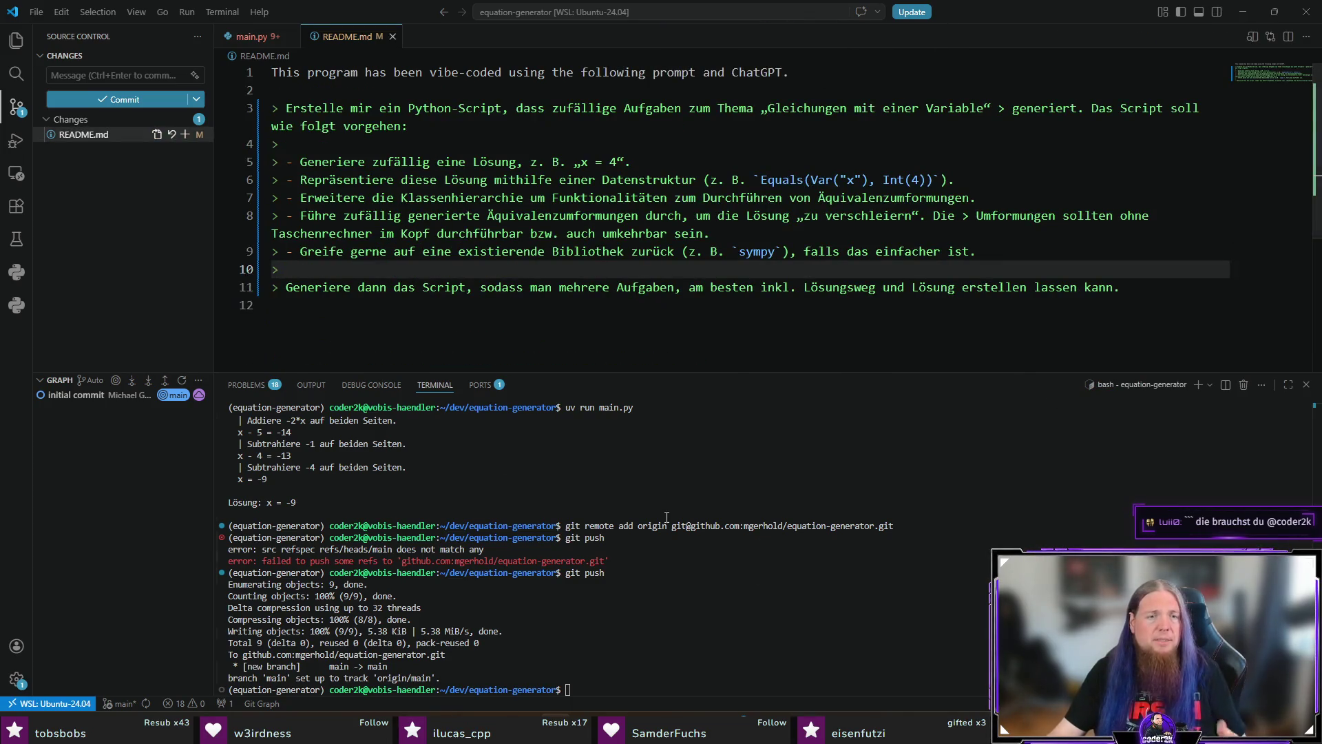
Enter the commit message 'docs: fix readme formatting' and stage README.md for the commit
click(100, 72)
text(docs: fix)
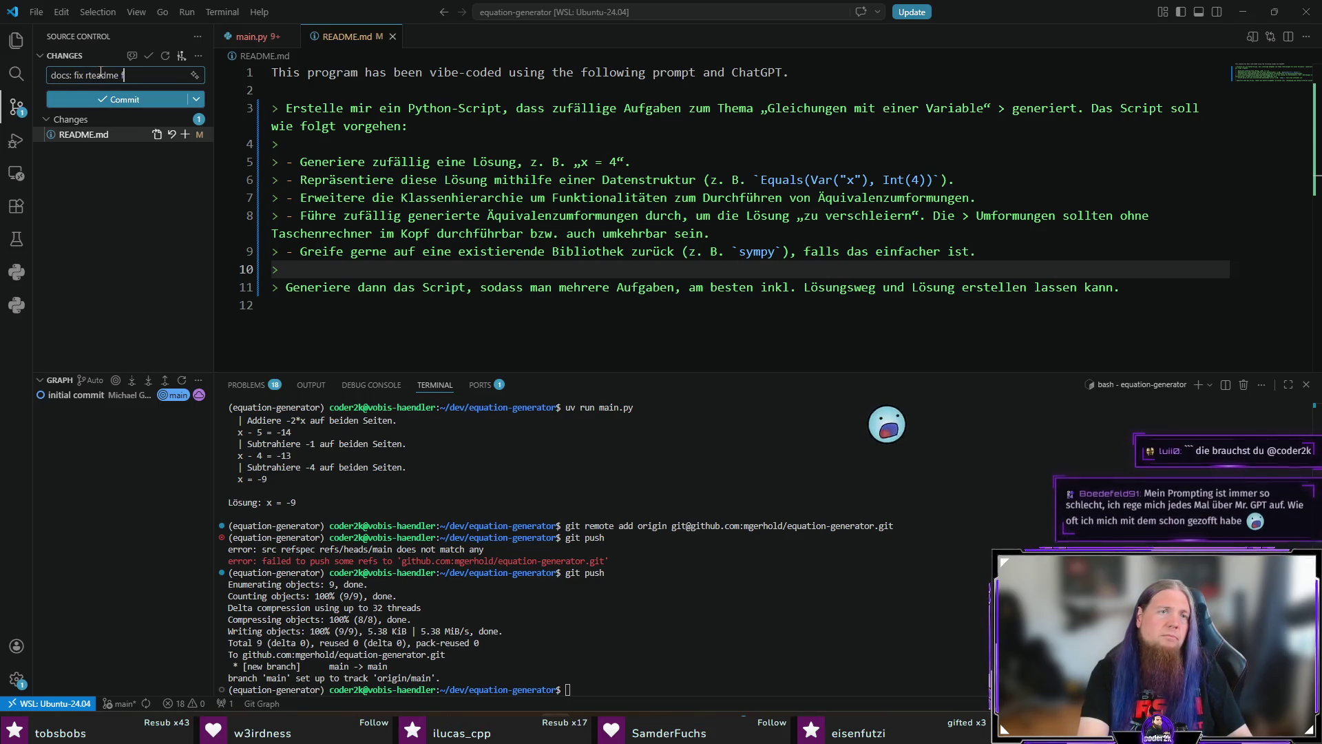
text( readme for)
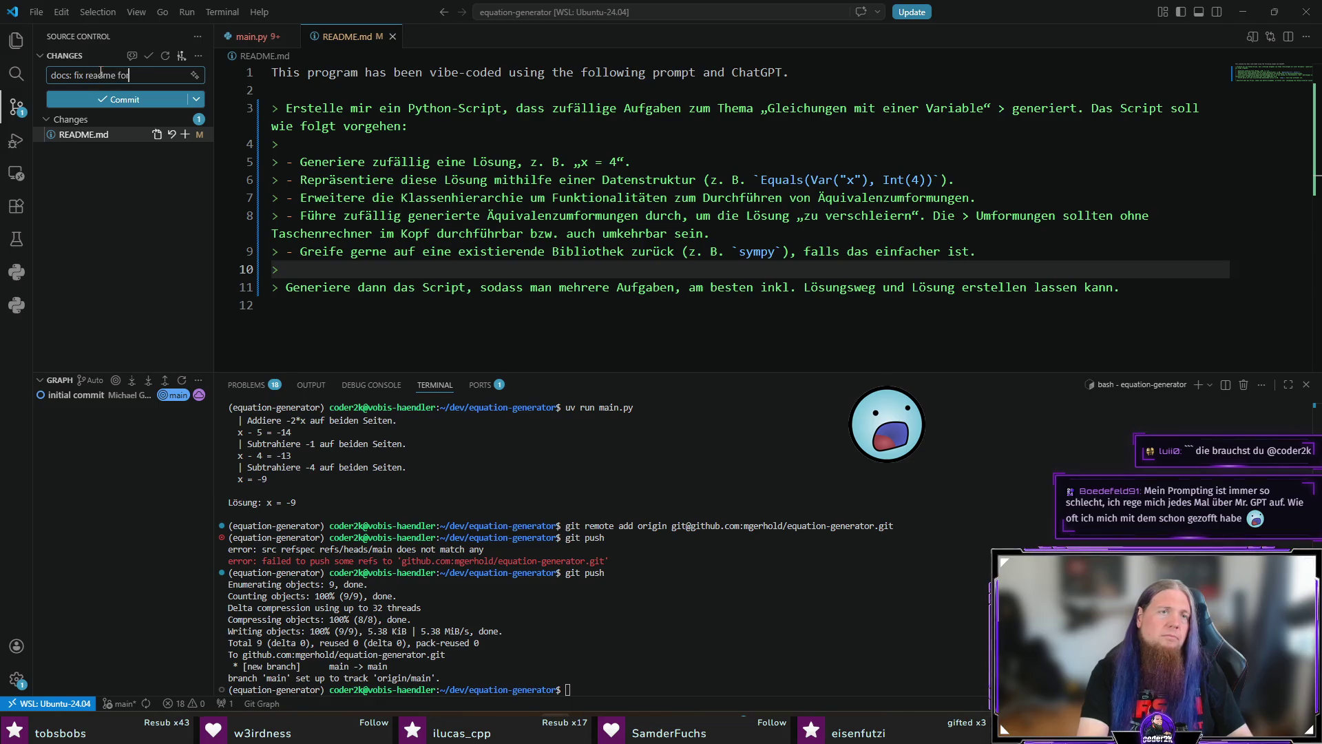
text(matting)
key(ctrl+Return)
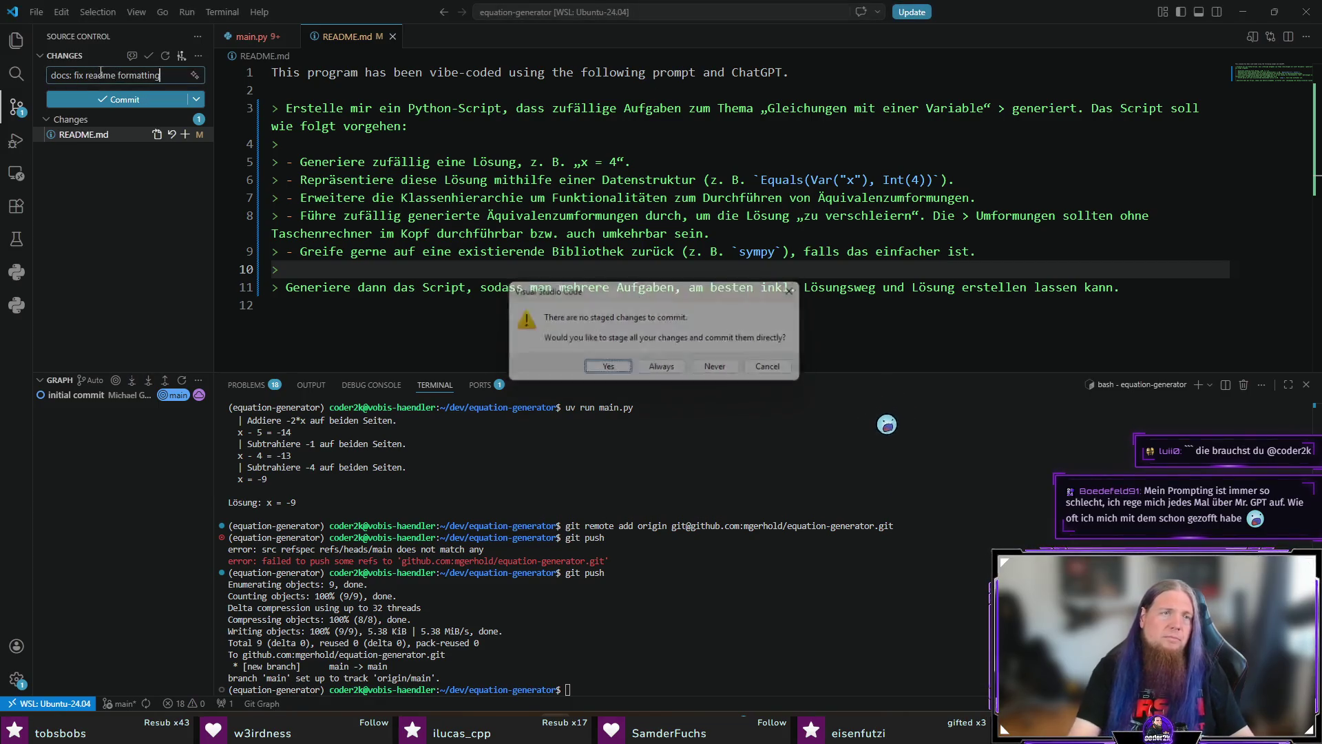
key(Escape)
click(185, 134)
Run 'git push' in the terminal, which reports everything up to date
click(801, 504)
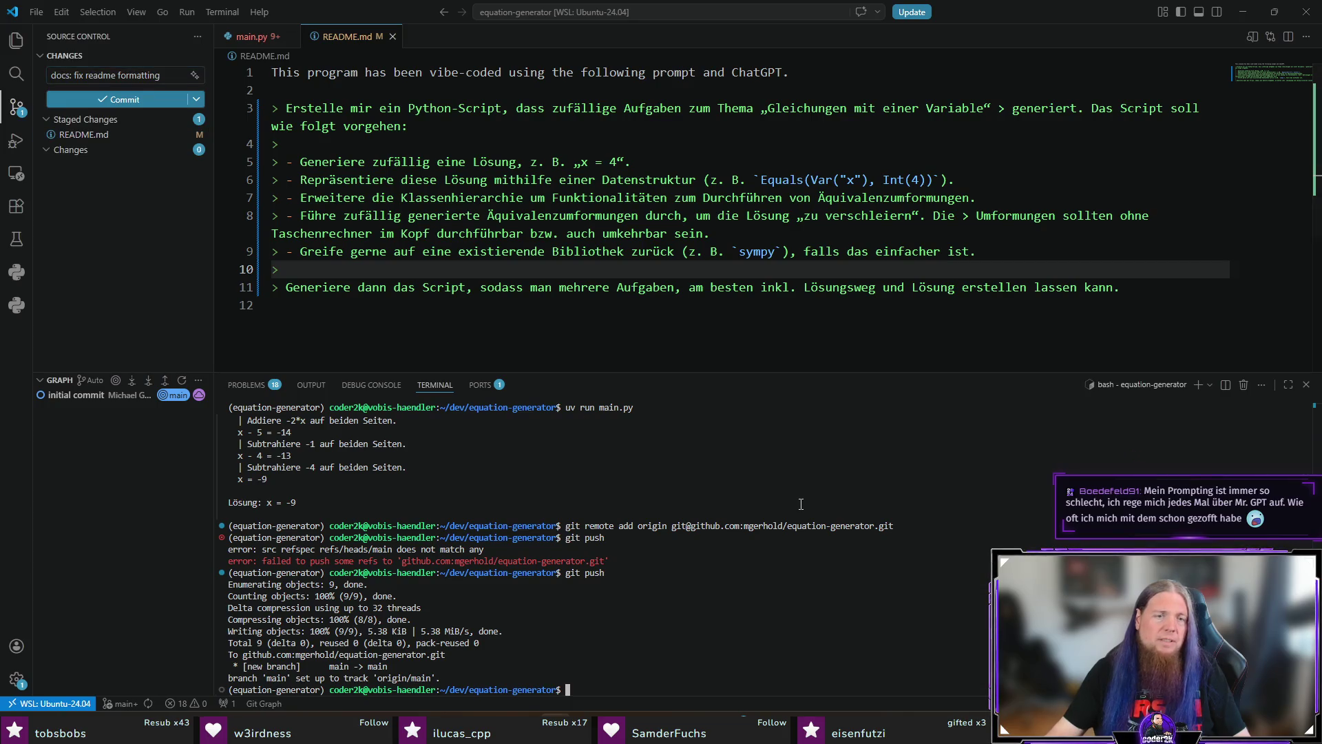
text(git push)
key(Return)
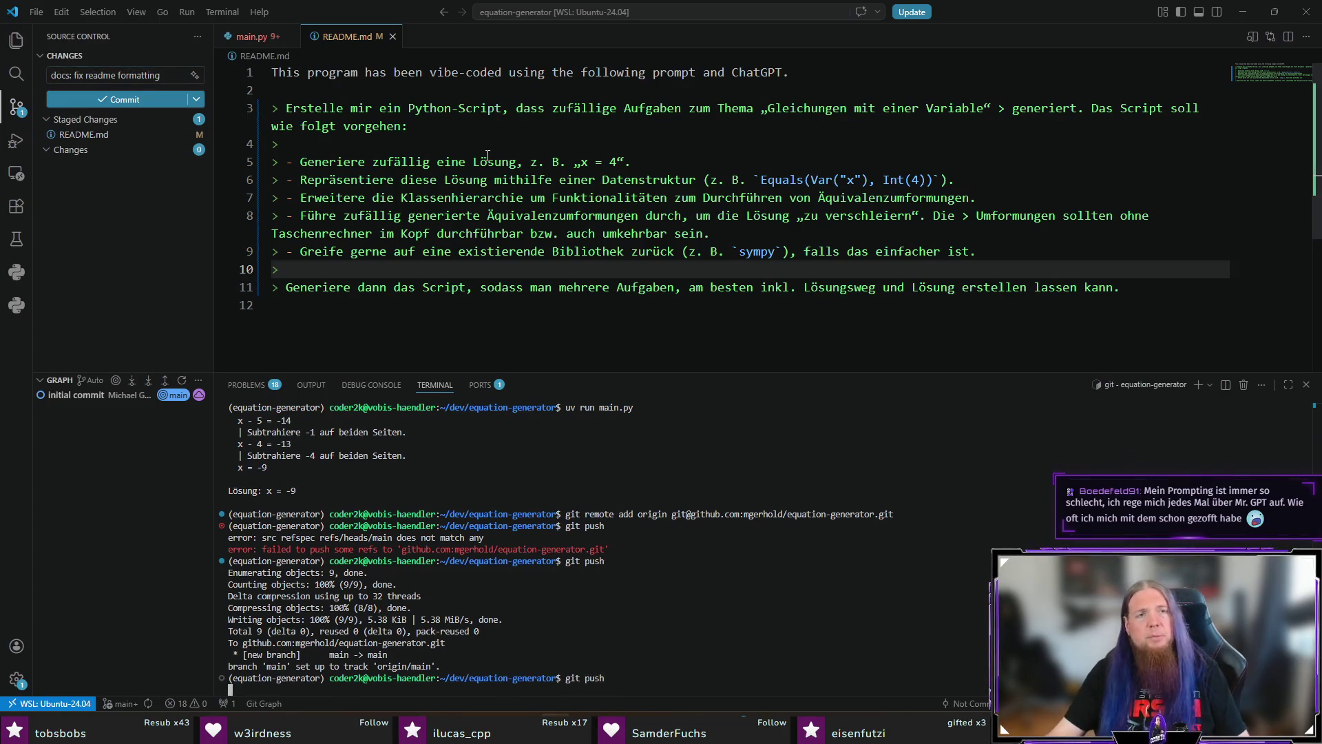
Start a new '##' heading line at the end of README.md
click(816, 72)
key(Down)
key(ctrl+End)
key(Return)
text(##)
scroll(819, 72, down, 1)
Begin a Usage heading with a bash code block, then undo it
text(Usage)
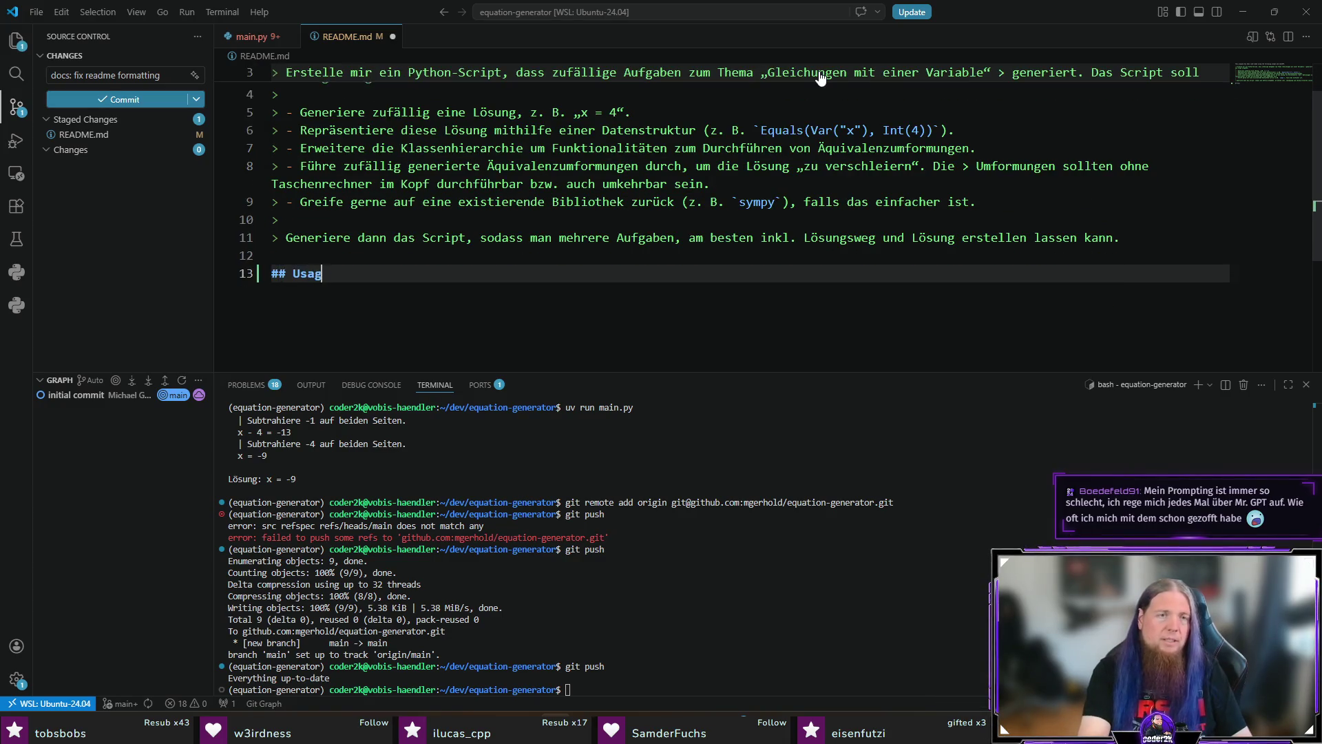
key(Return)
key(Return)
text(```bash)
key(Return)
text(uv s)
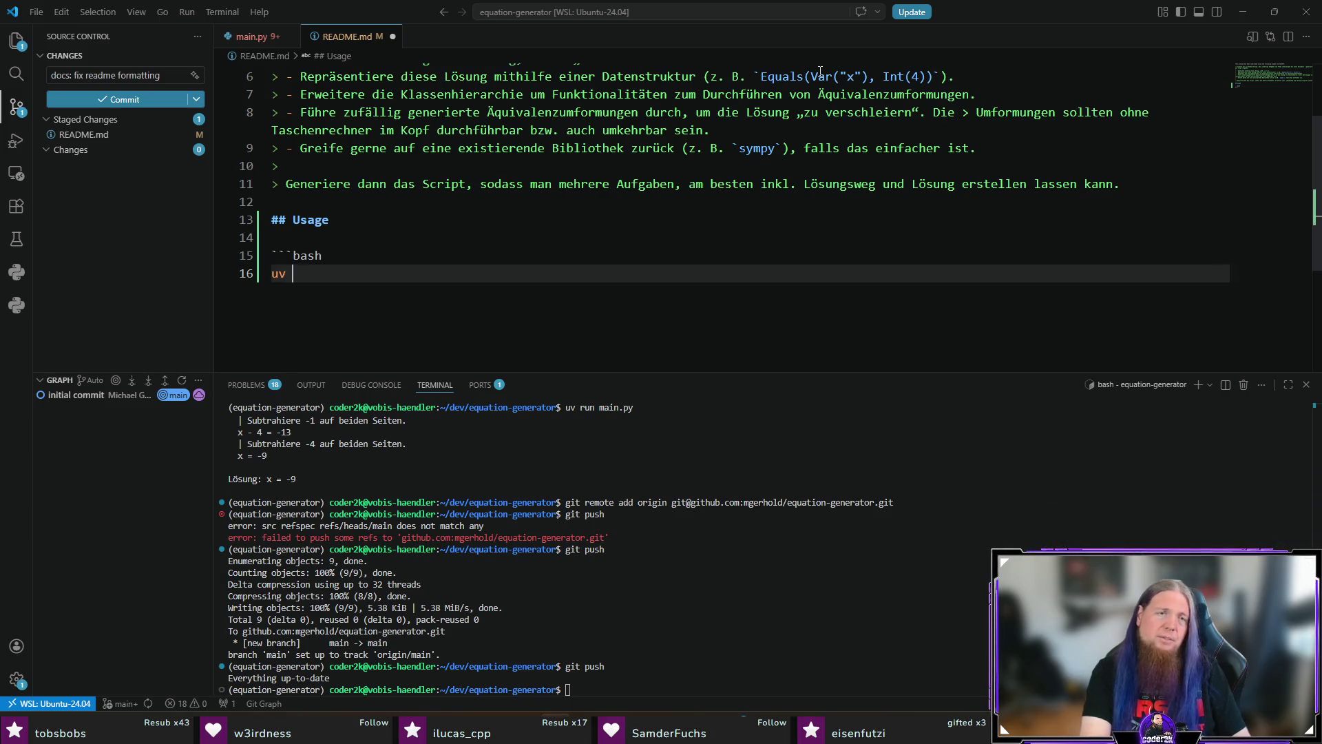
key(ctrl+z)
key(ctrl+z)
key(ctrl+z)
text(Pre)
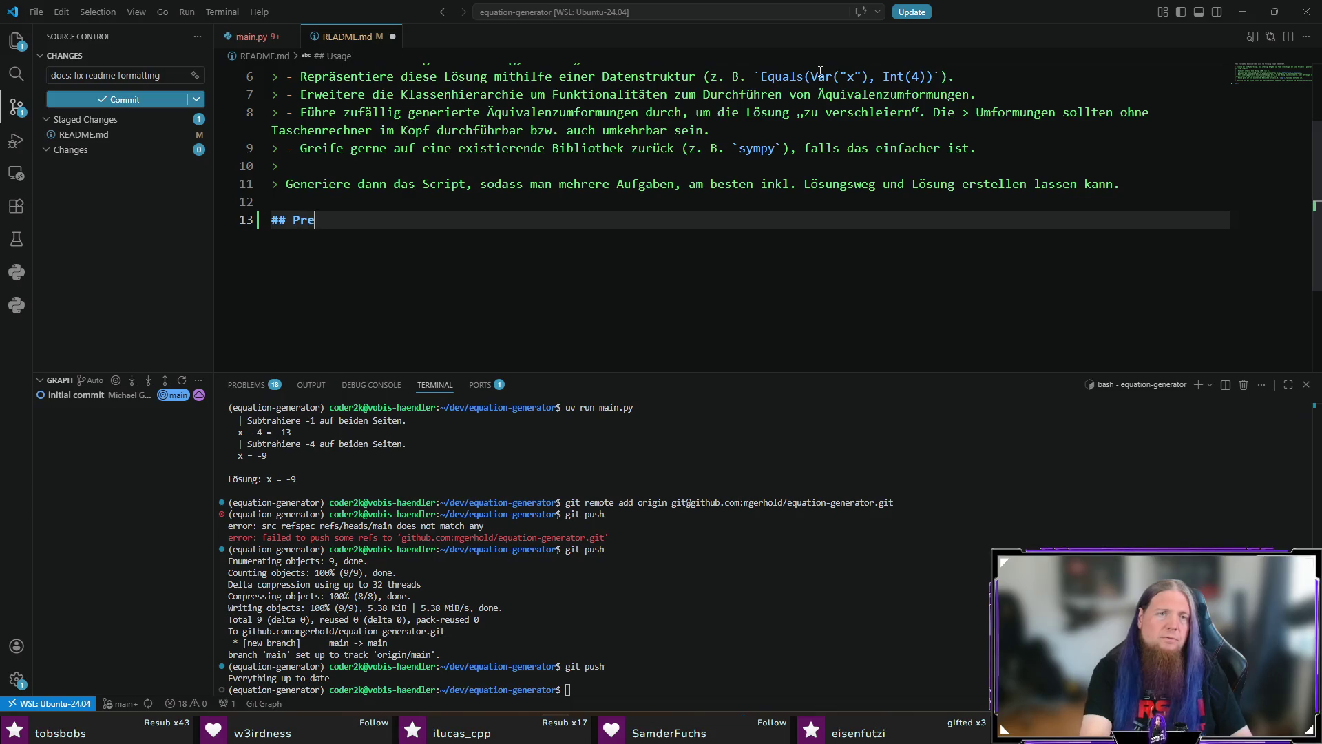
text(-Requisites)
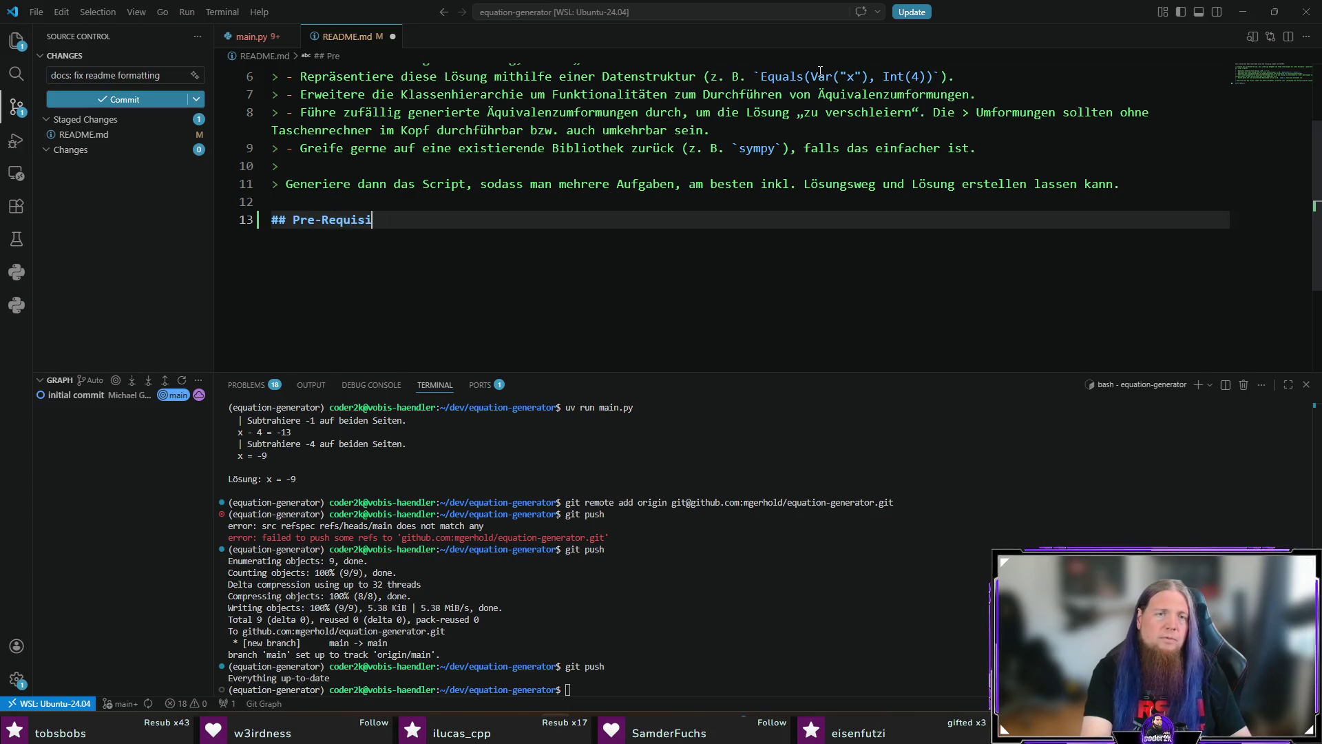
key(Left)
key(Left)
key(Left)
key(Left)
key(Left)
key(BackSpace)
key(BackSpace)
text(r)
key(End)
key(Return)
key(Return)
text(- )
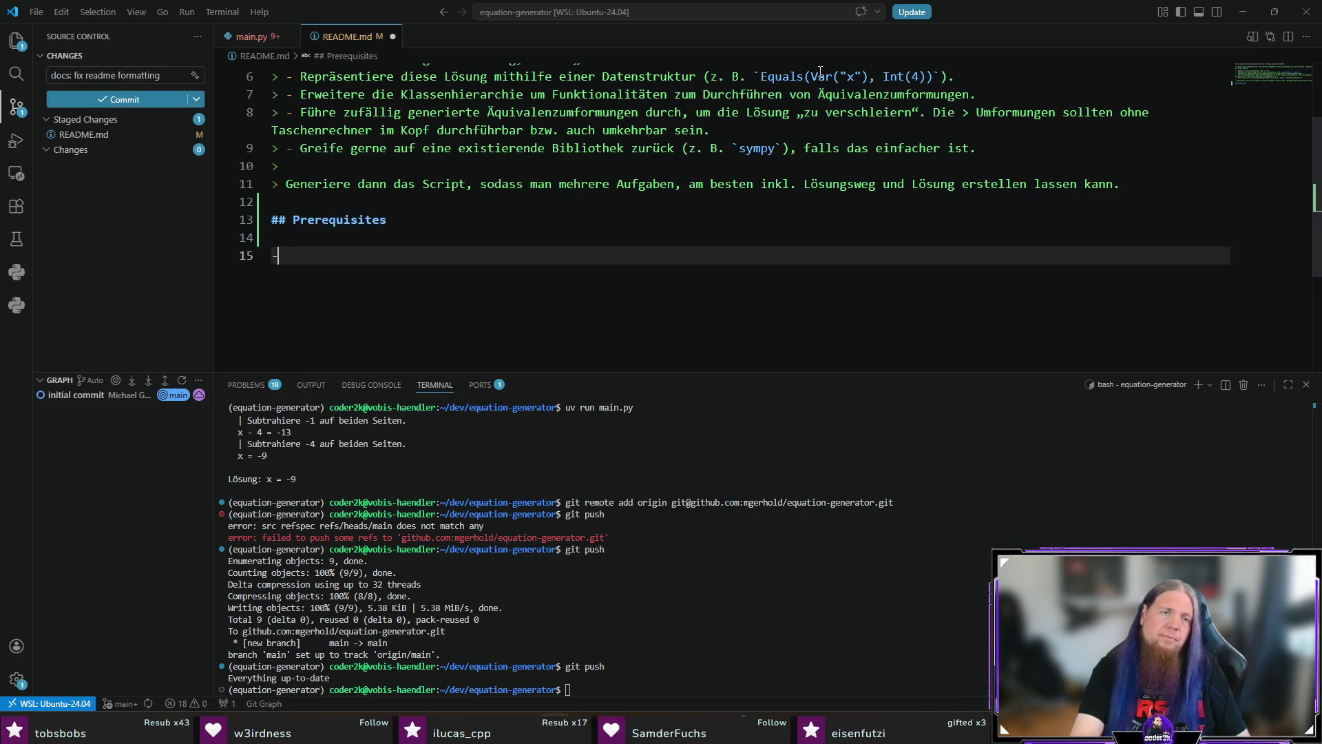
text(`uv`)
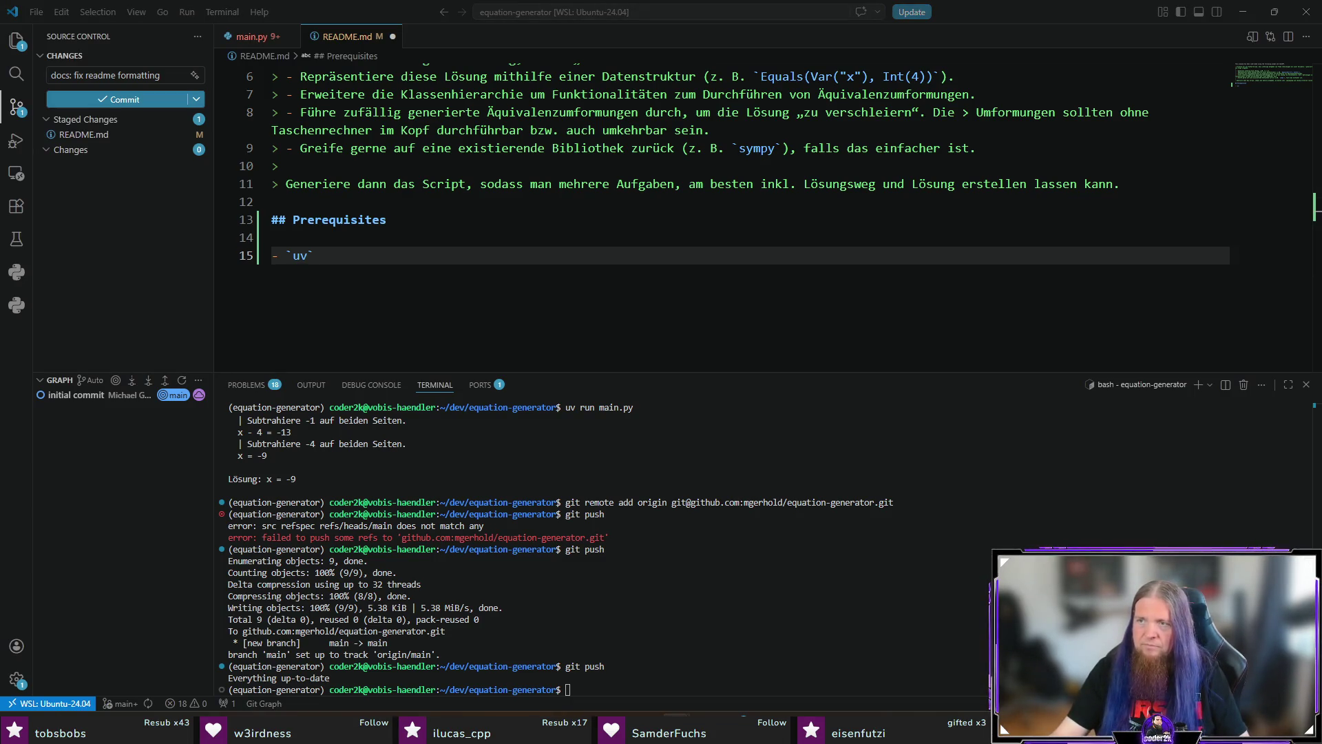
click(287, 255)
text(`]()
text(https://docs.astral.sh/uv/)
text())
key(Return)
key(Return)
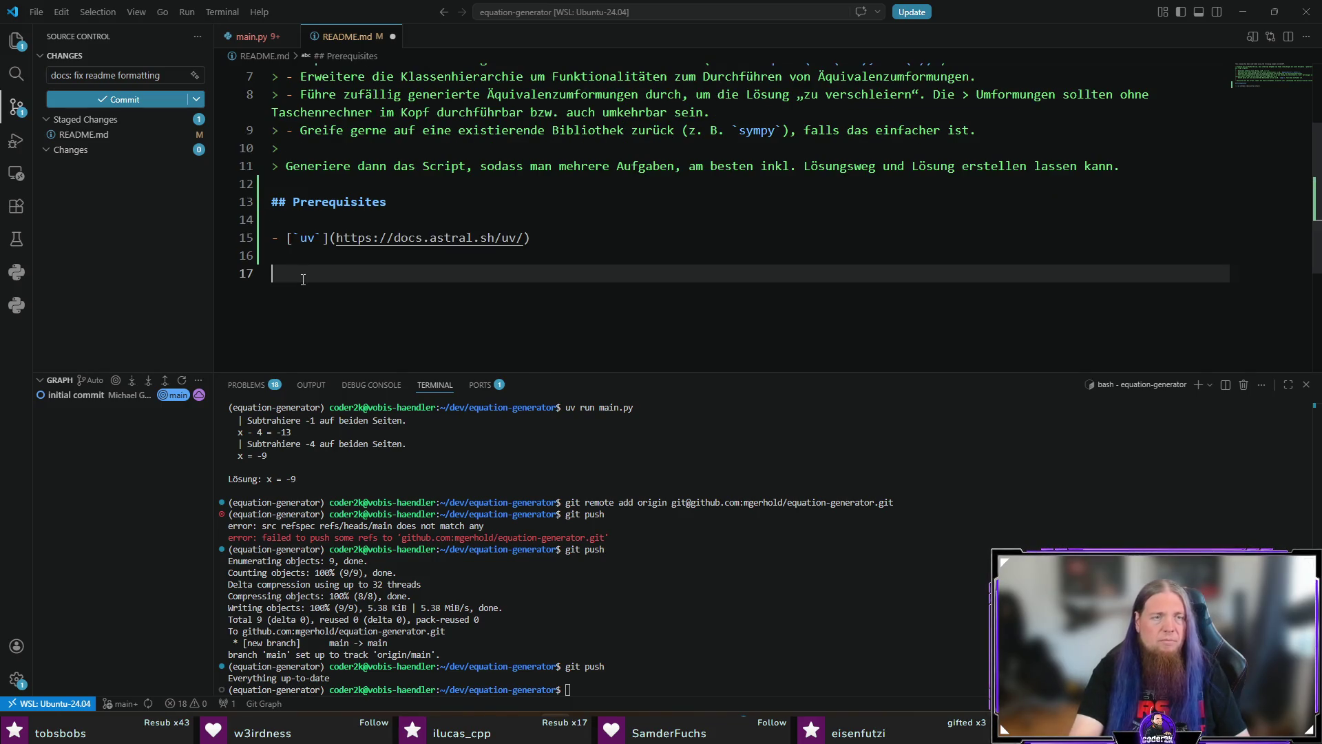
Add '## Executing the Program' with a sh block running 'uv run main.py', save, and commit
text(## Ex)
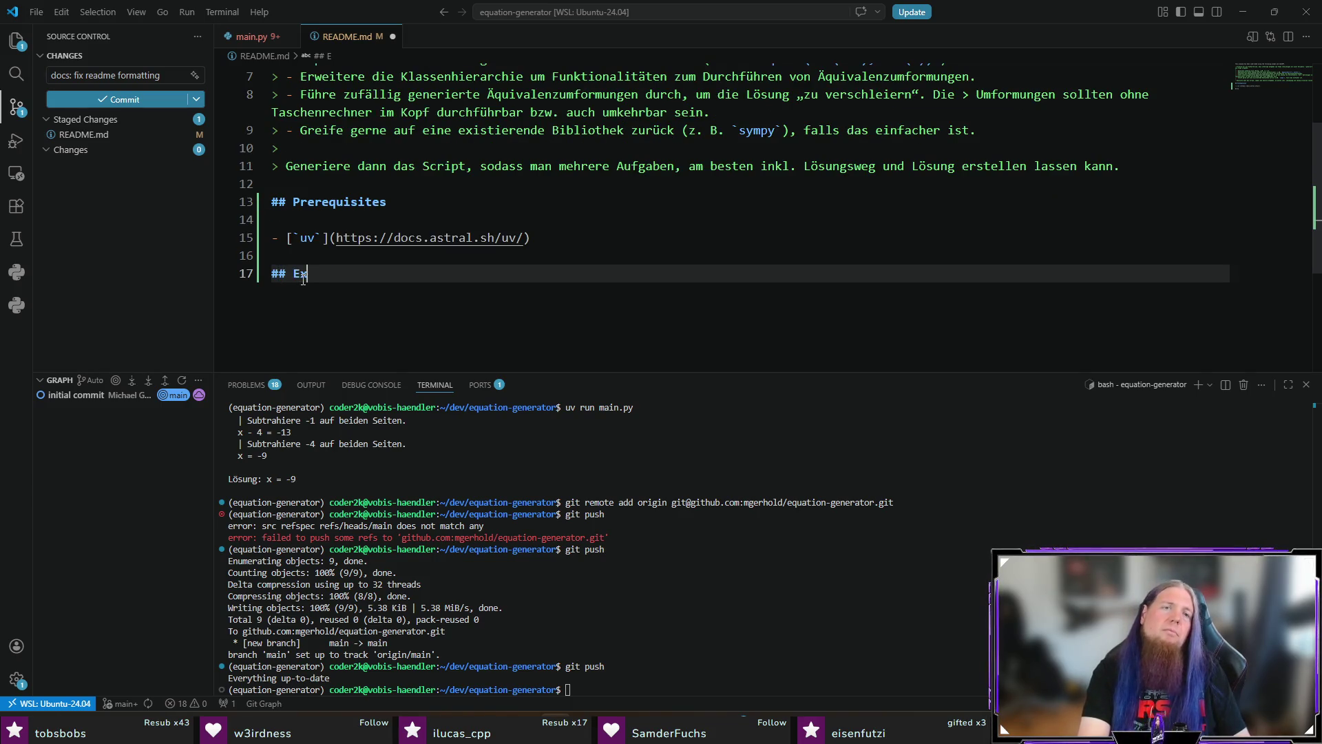
text(ecuting the Program)
key(Return)
key(Return)
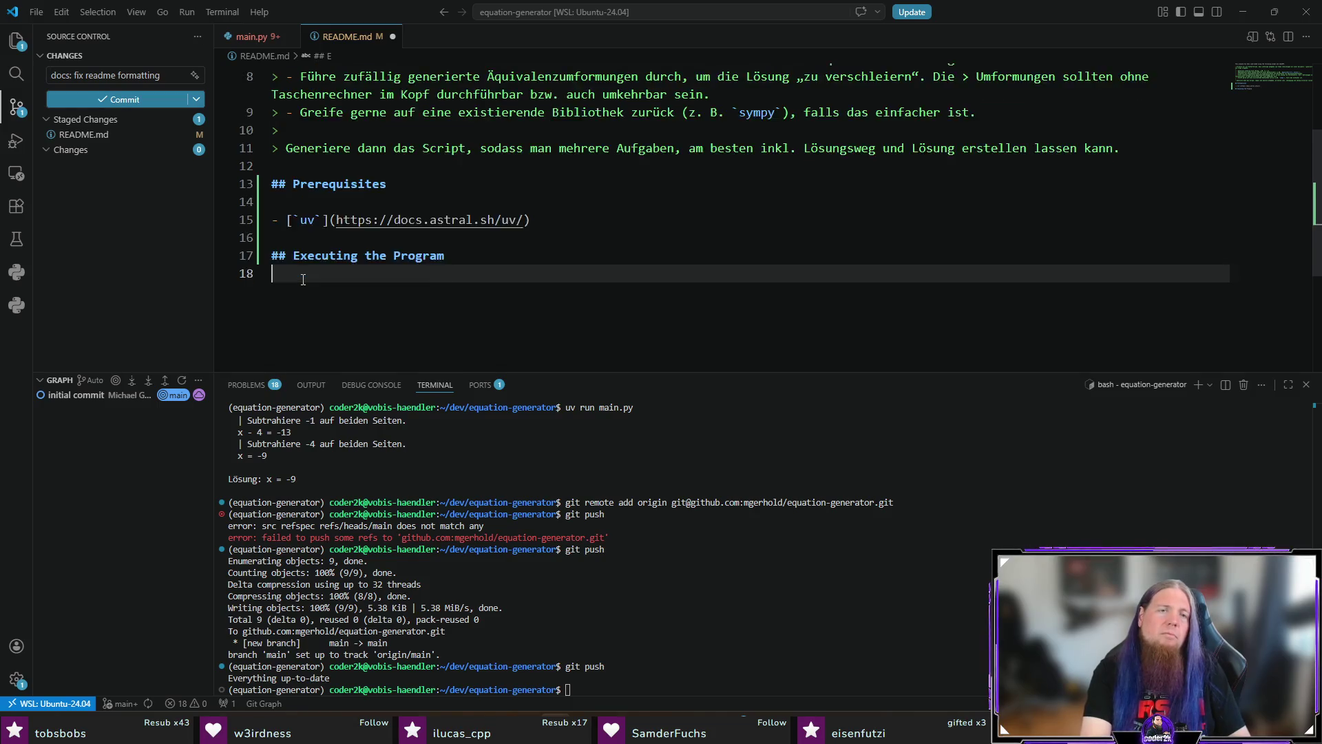
text(```bash)
key(Return)
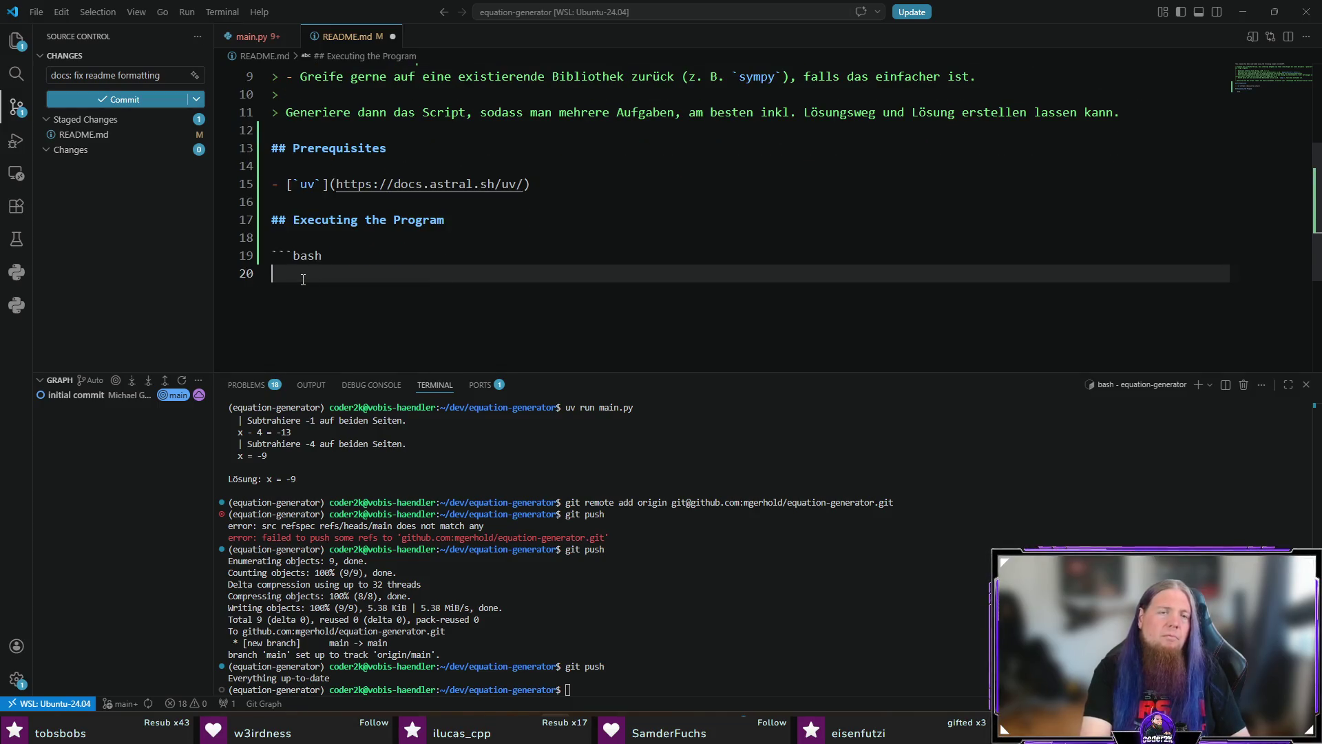
key(BackSpace)
key(BackSpace)
key(BackSpace)
key(BackSpace)
key(BackSpace)
text(sh)
key(Return)
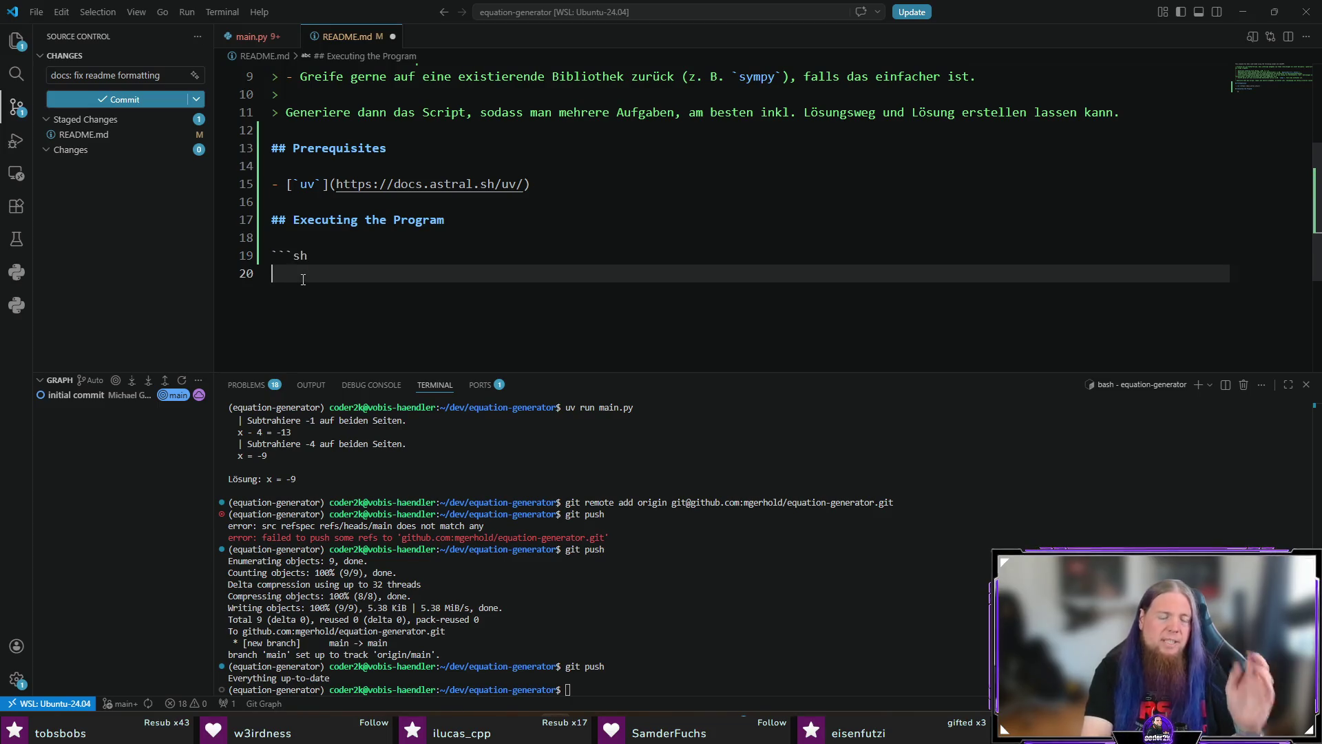
text(uv run main.py)
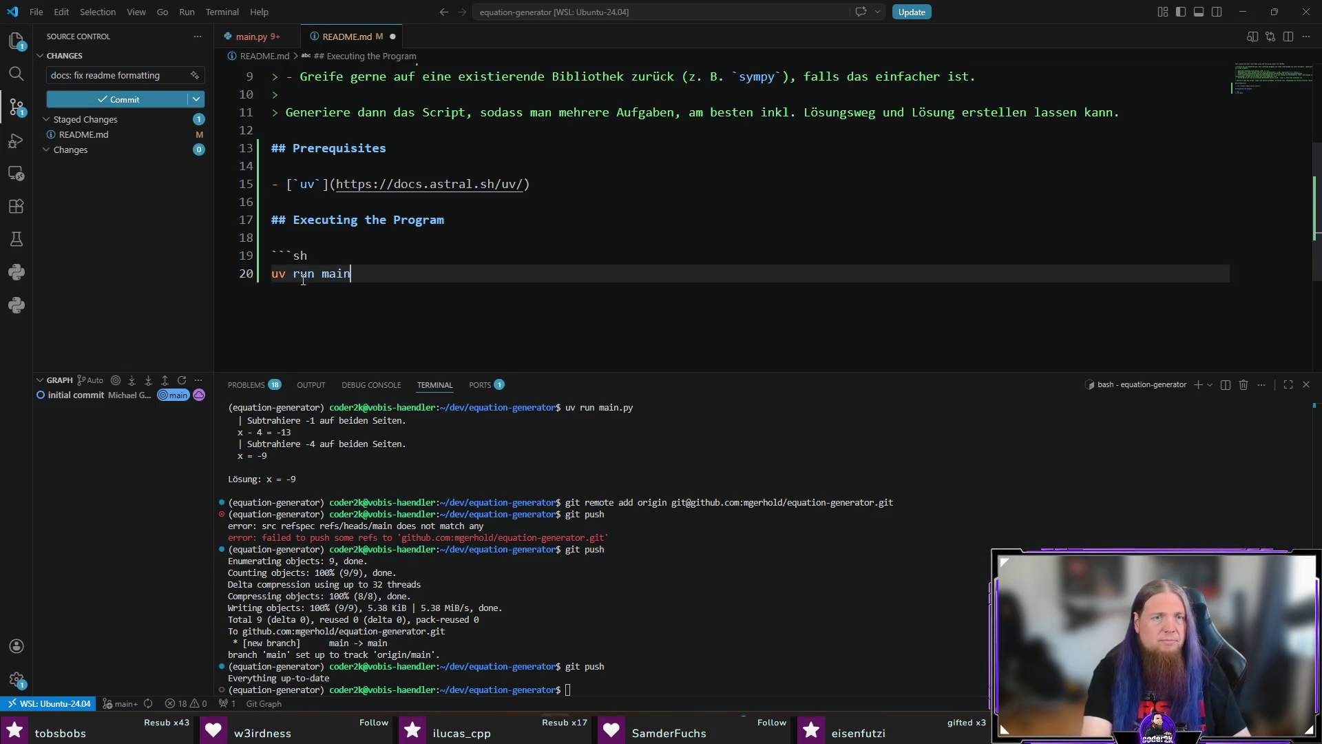
key(Return)
text(`)
key(Return)
key(ctrl+s)
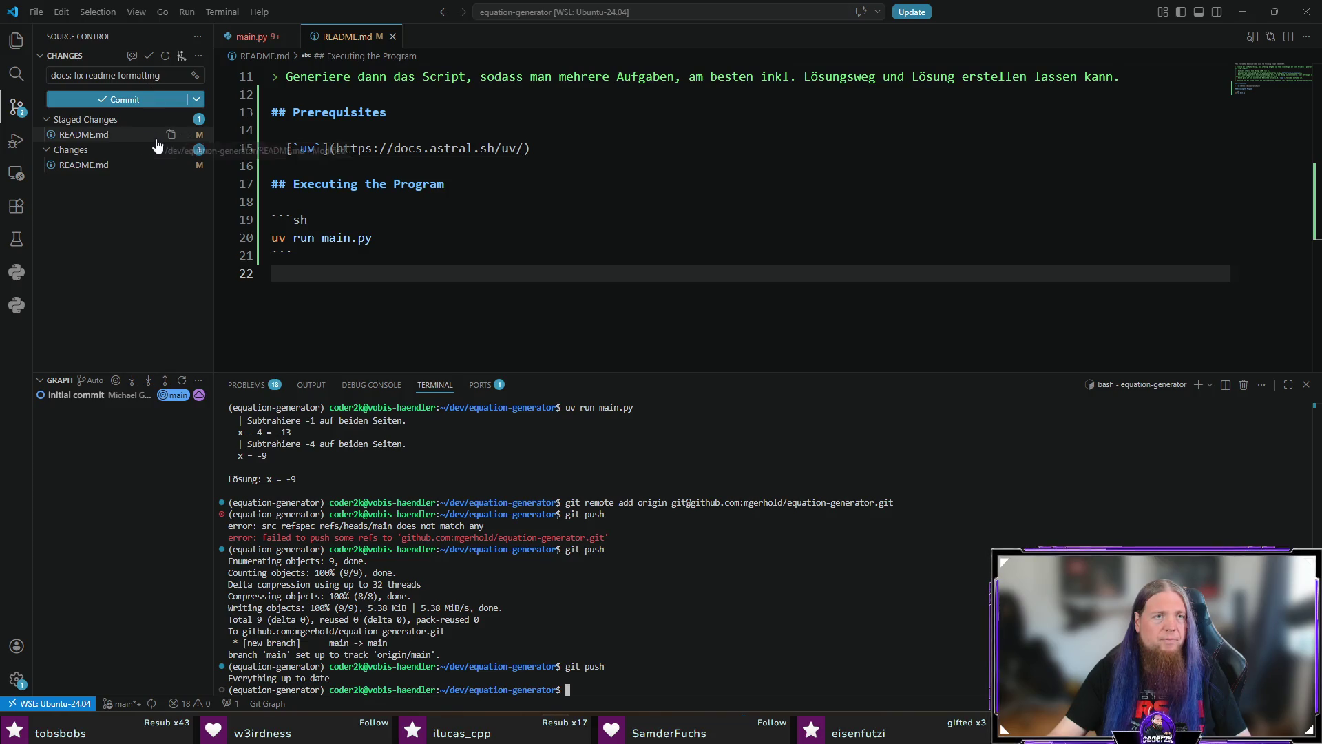
click(138, 100)
Stage README.md and commit it with the message 'docs: improve readme'
click(135, 76)
text(do)
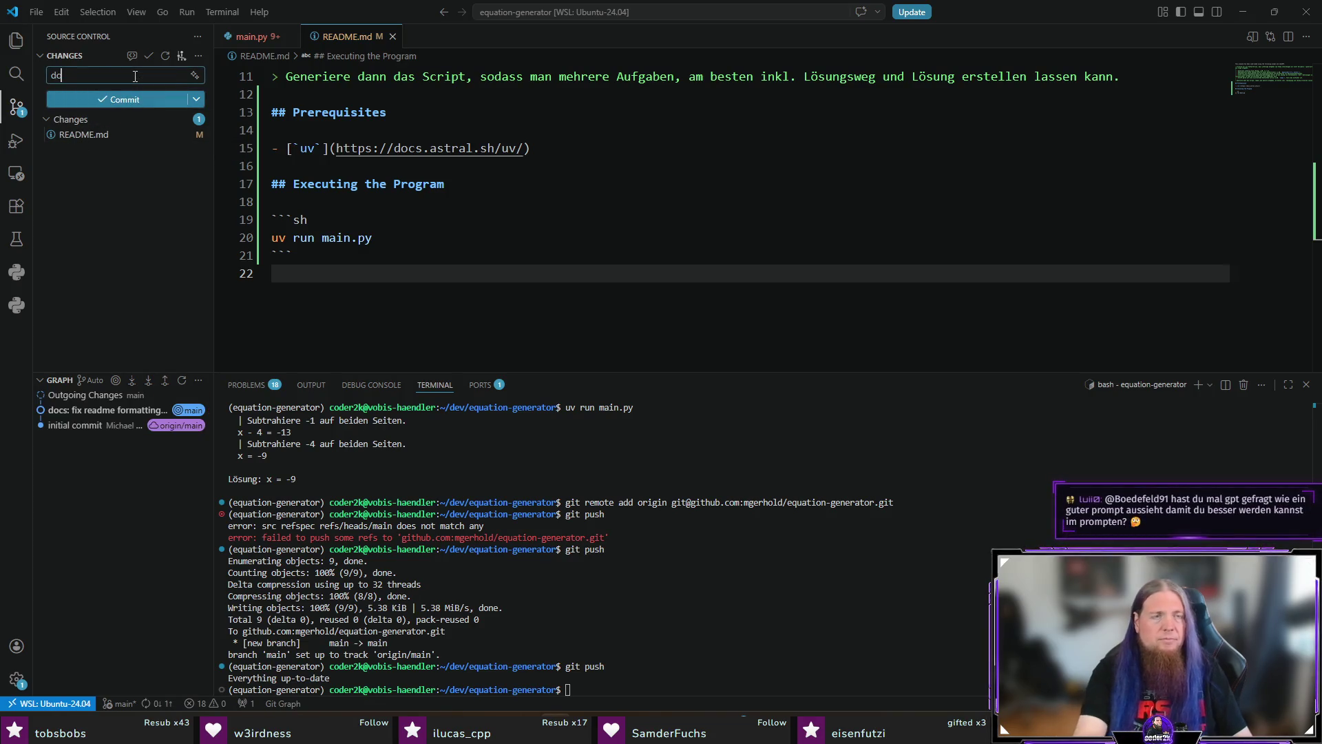
text(cs: improve)
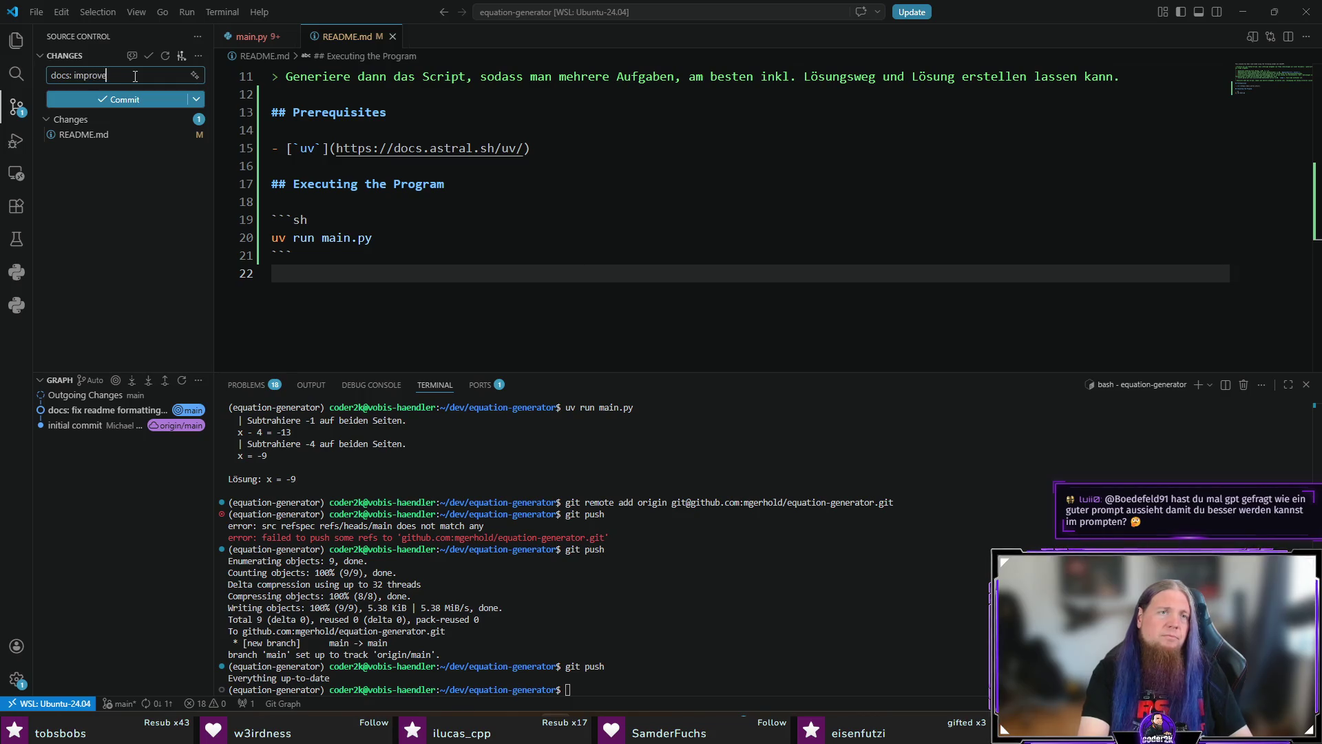
text( readme)
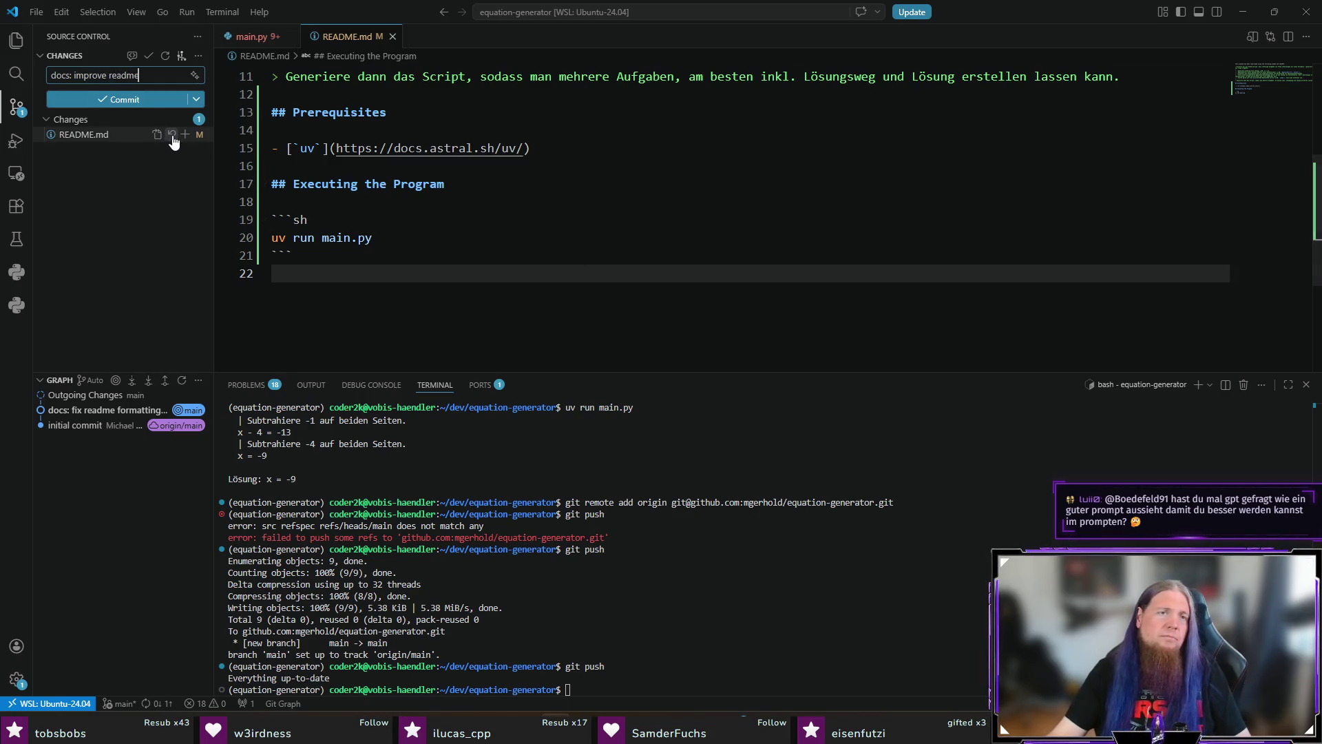
click(185, 133)
click(163, 102)
Push the 'docs: improve readme' commit to GitHub with git push
click(819, 585)
text(git push)
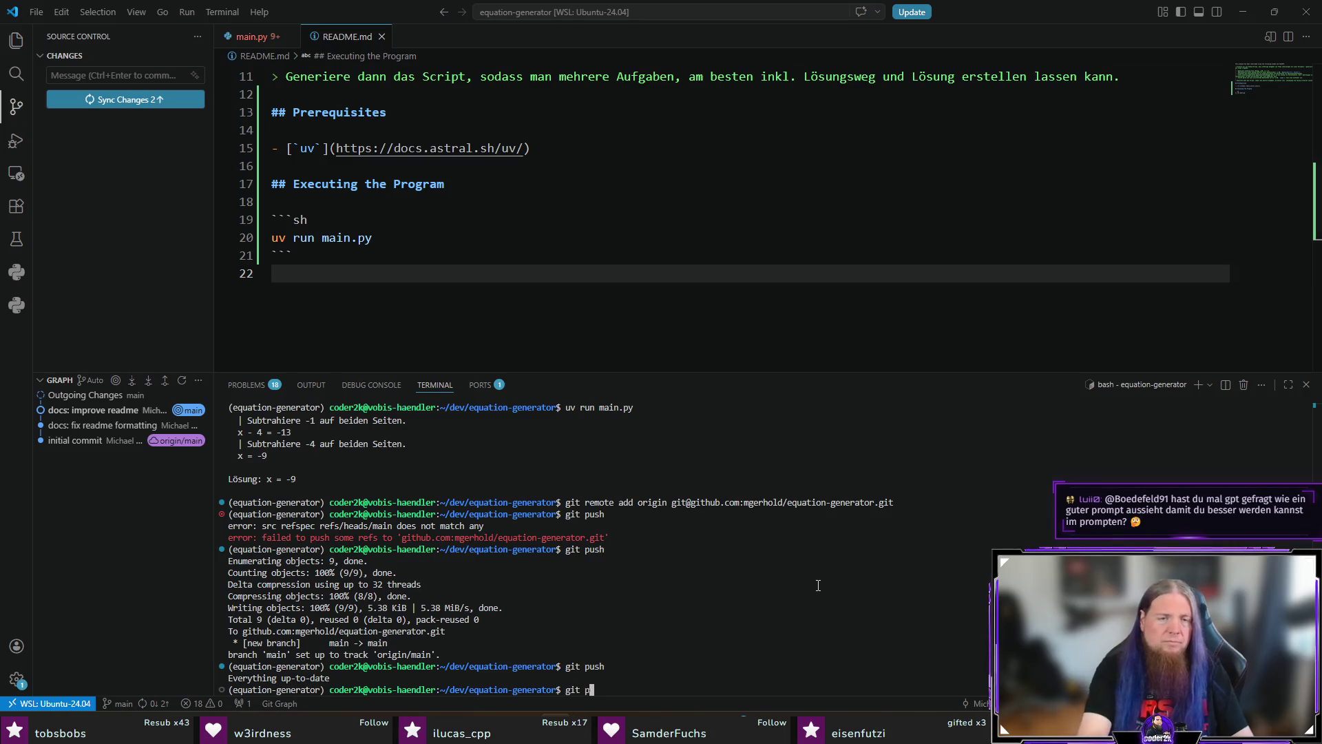
key(Return)
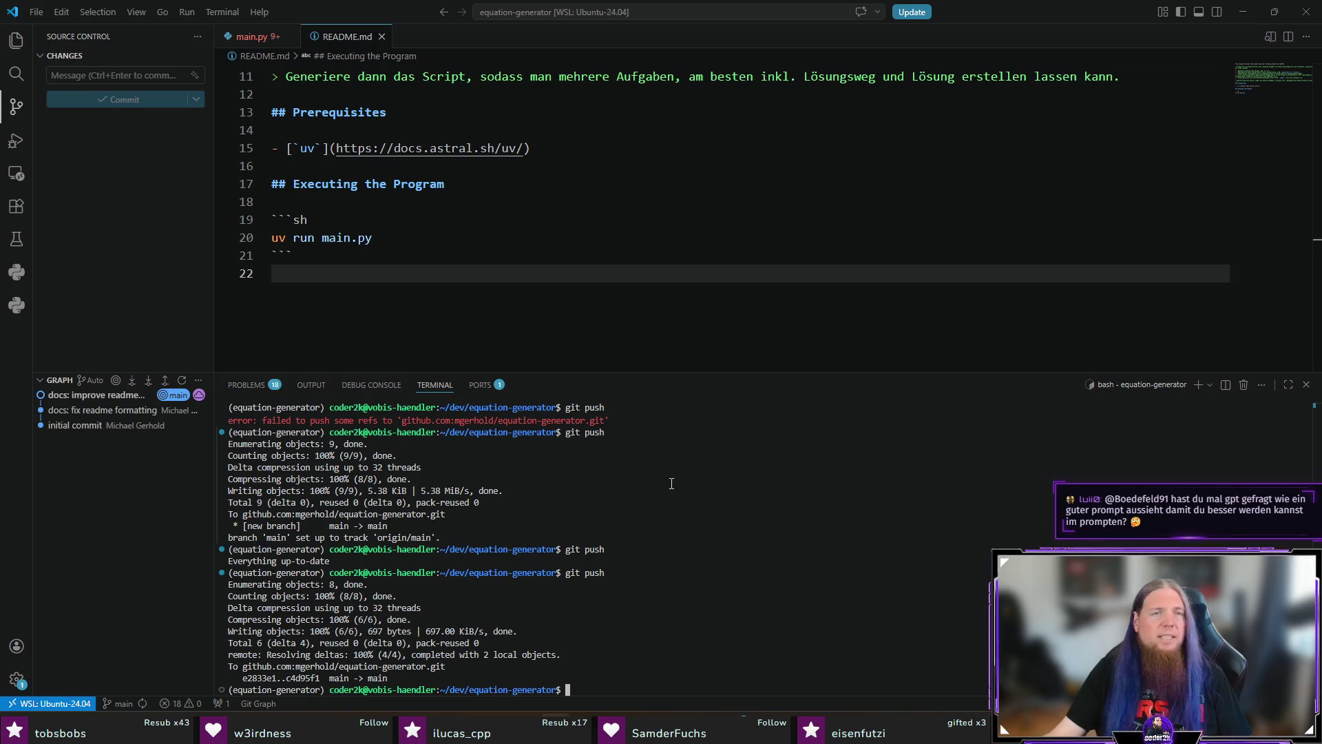
scroll(482, 206, up, 1)
Look at the dataclass import in main.py, then minimize VS Code
click(243, 36)
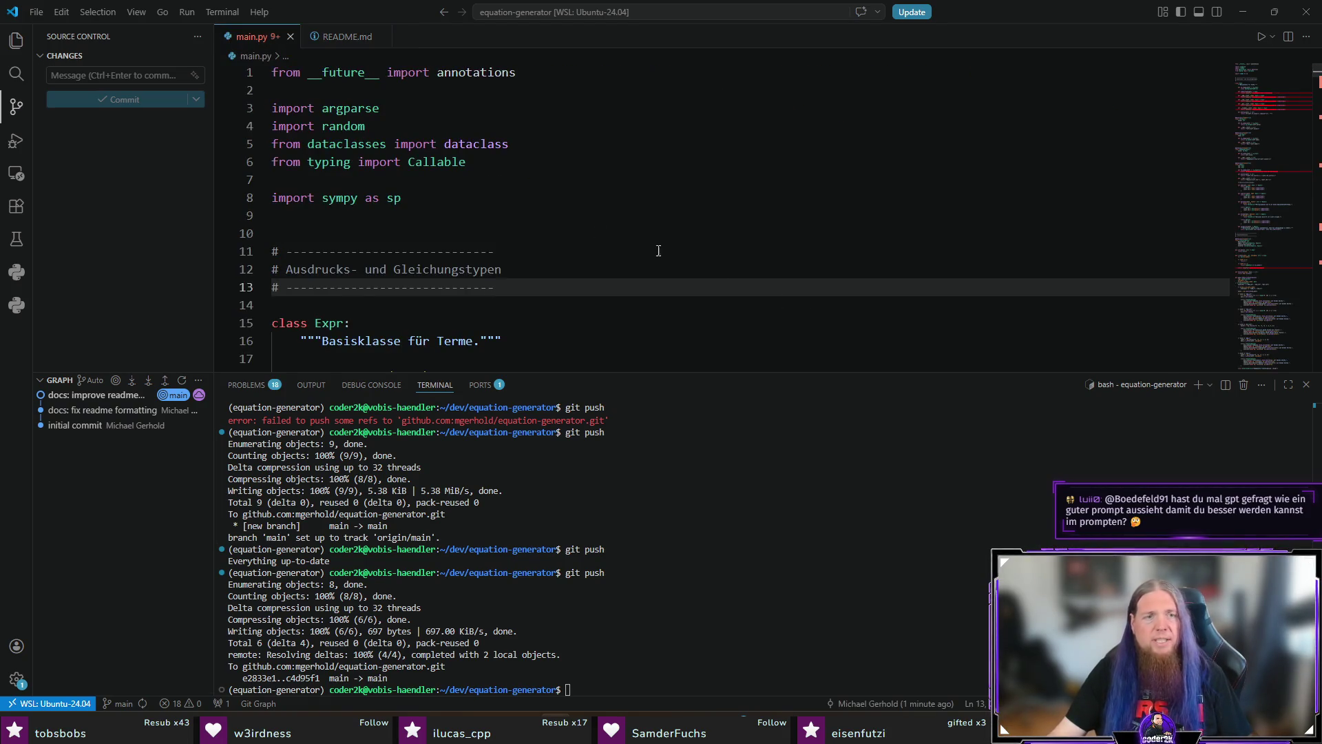
click(475, 144)
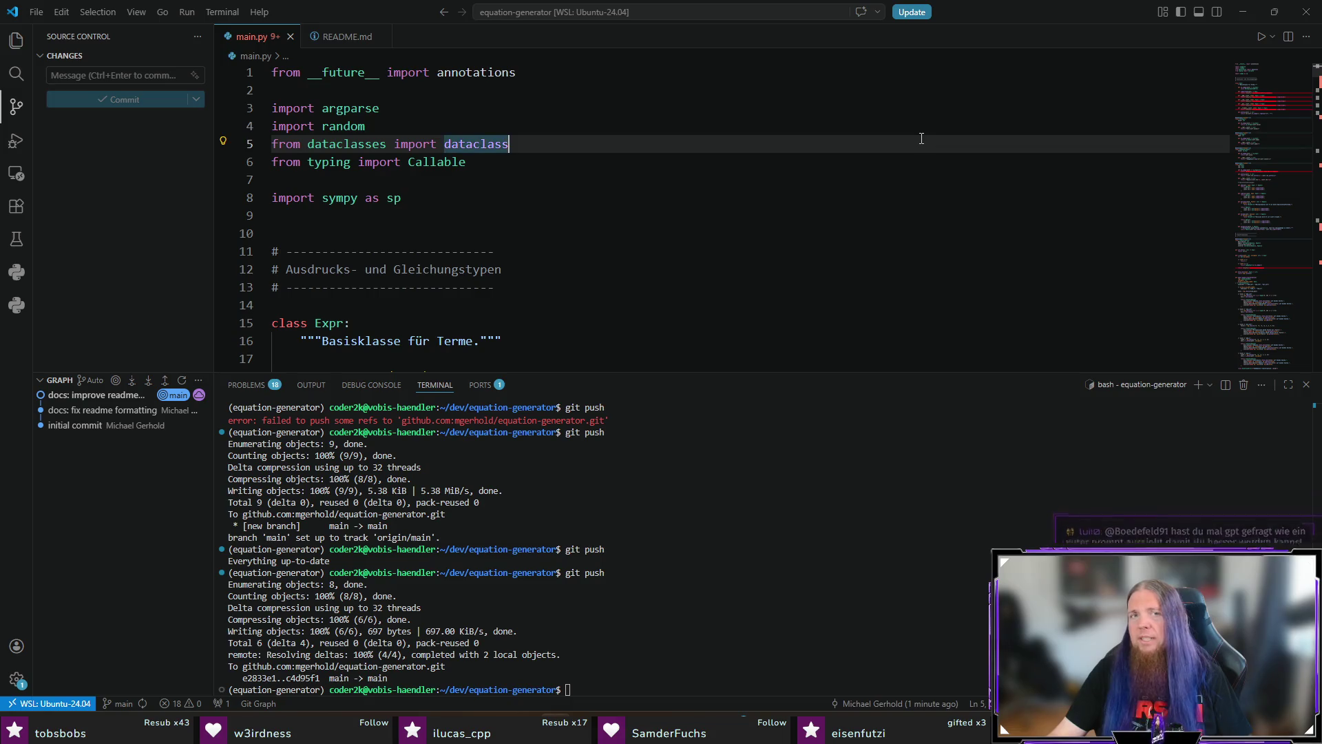
click(1243, 11)
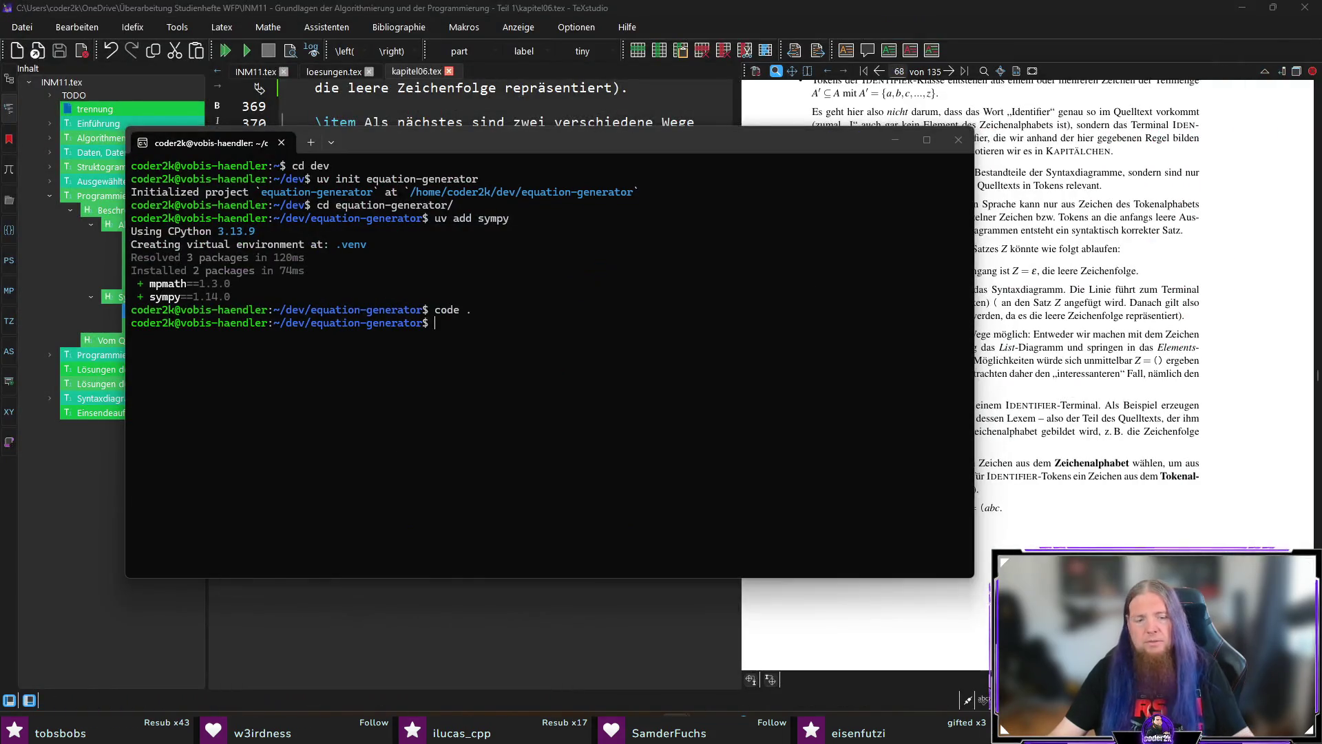
Scroll through the equation-generator repository page on GitHub to check the updated README
key(alt+Tab)
scroll(270, 474, up, 5)
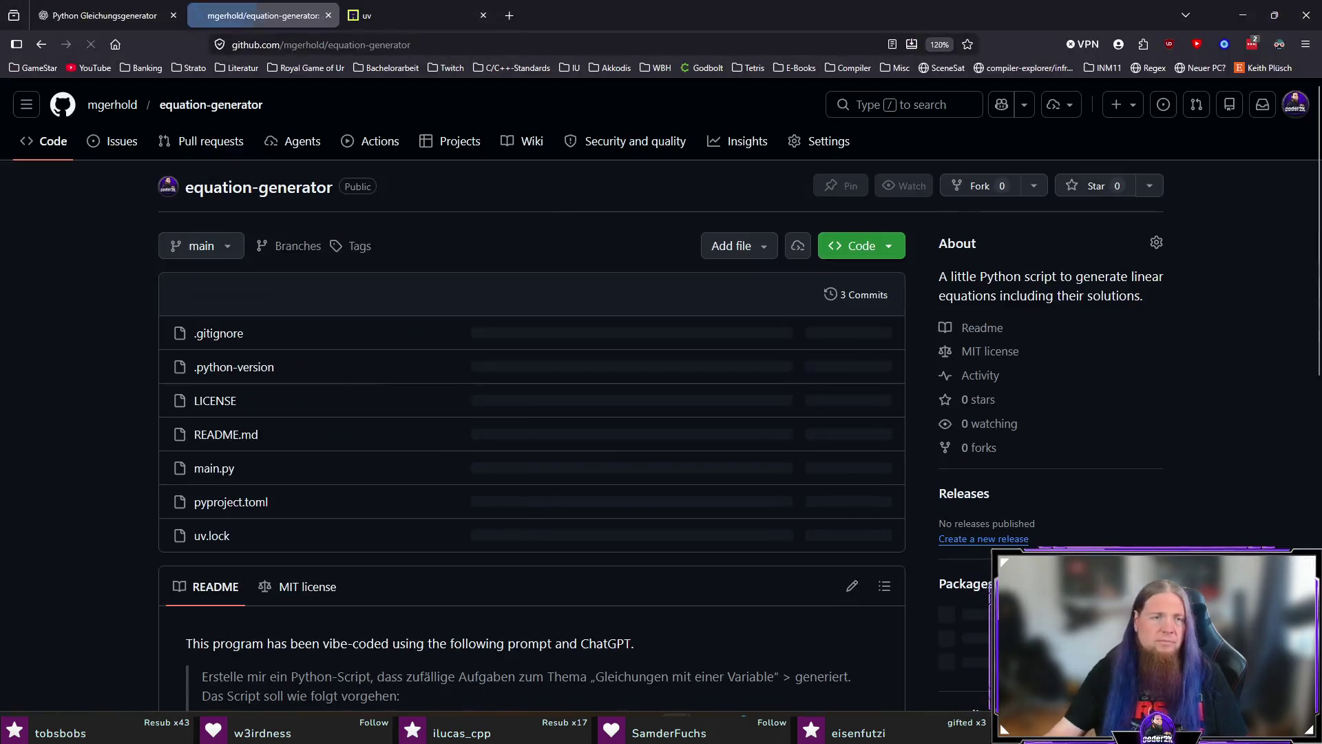
scroll(270, 473, down, 3)
scroll(271, 473, down, 5)
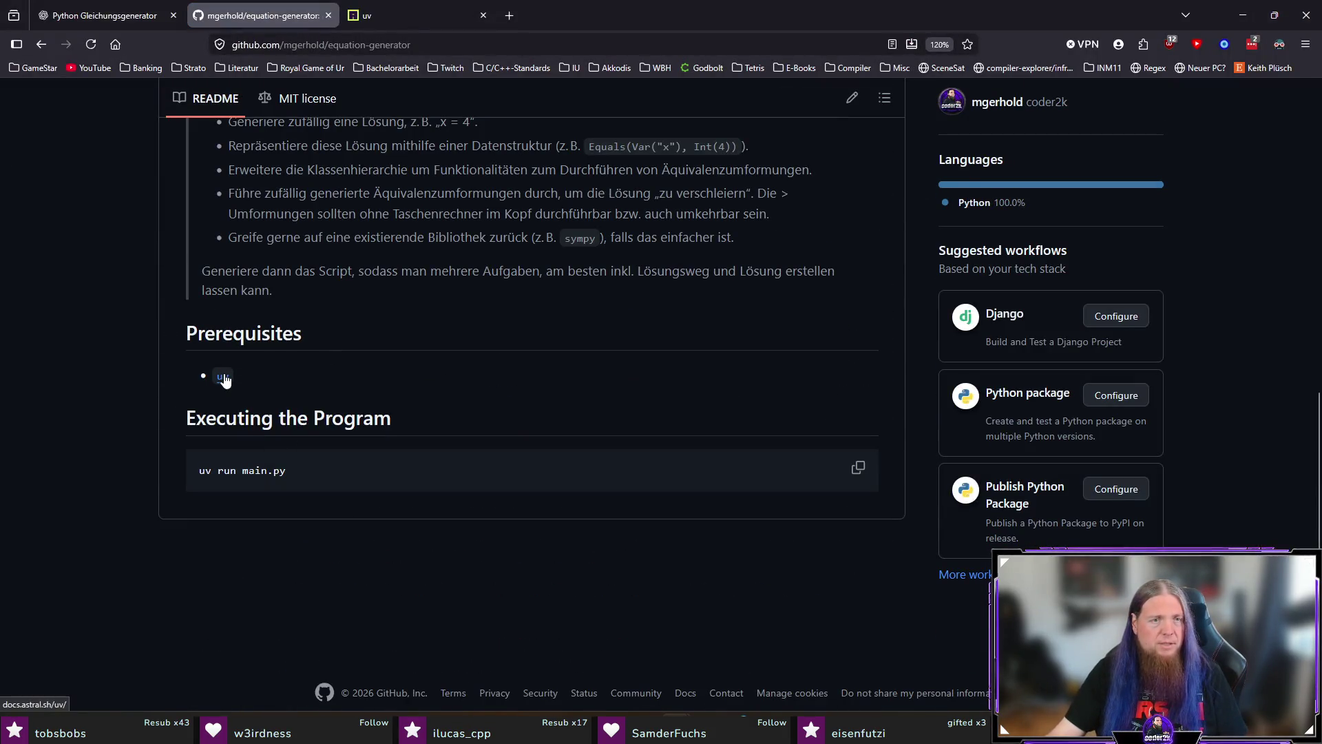
scroll(207, 399, down, 1)
scroll(164, 434, up, 10)
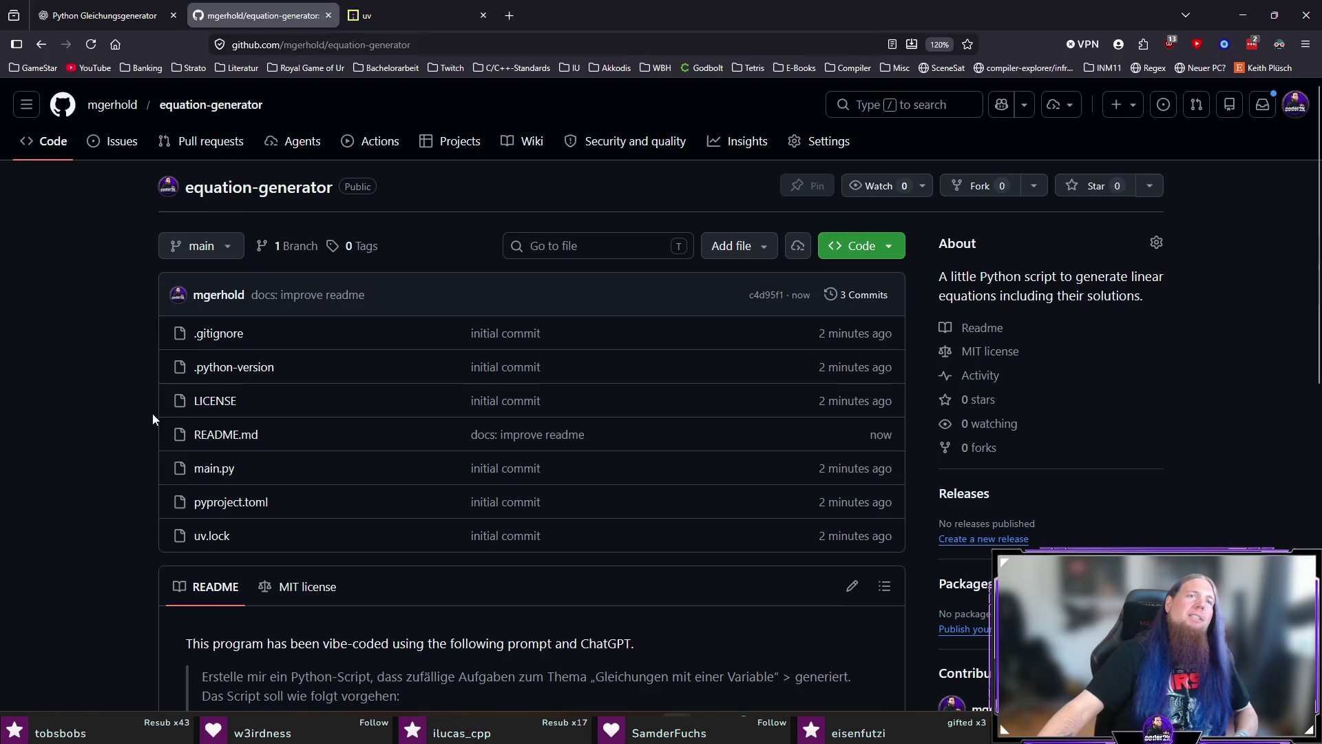
click(100, 15)
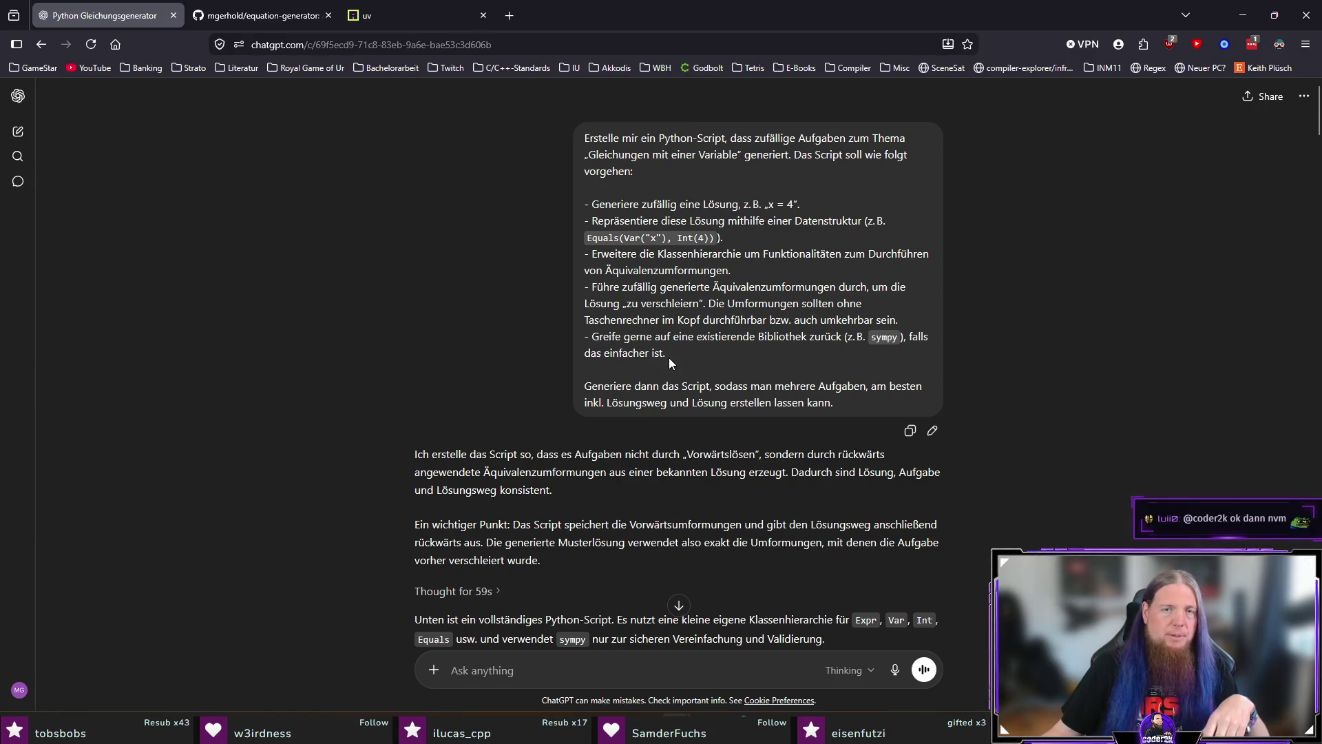
Review the prompt's line about using an existing library and scroll through the generated code
drag(689, 349, 574, 336)
click(574, 336)
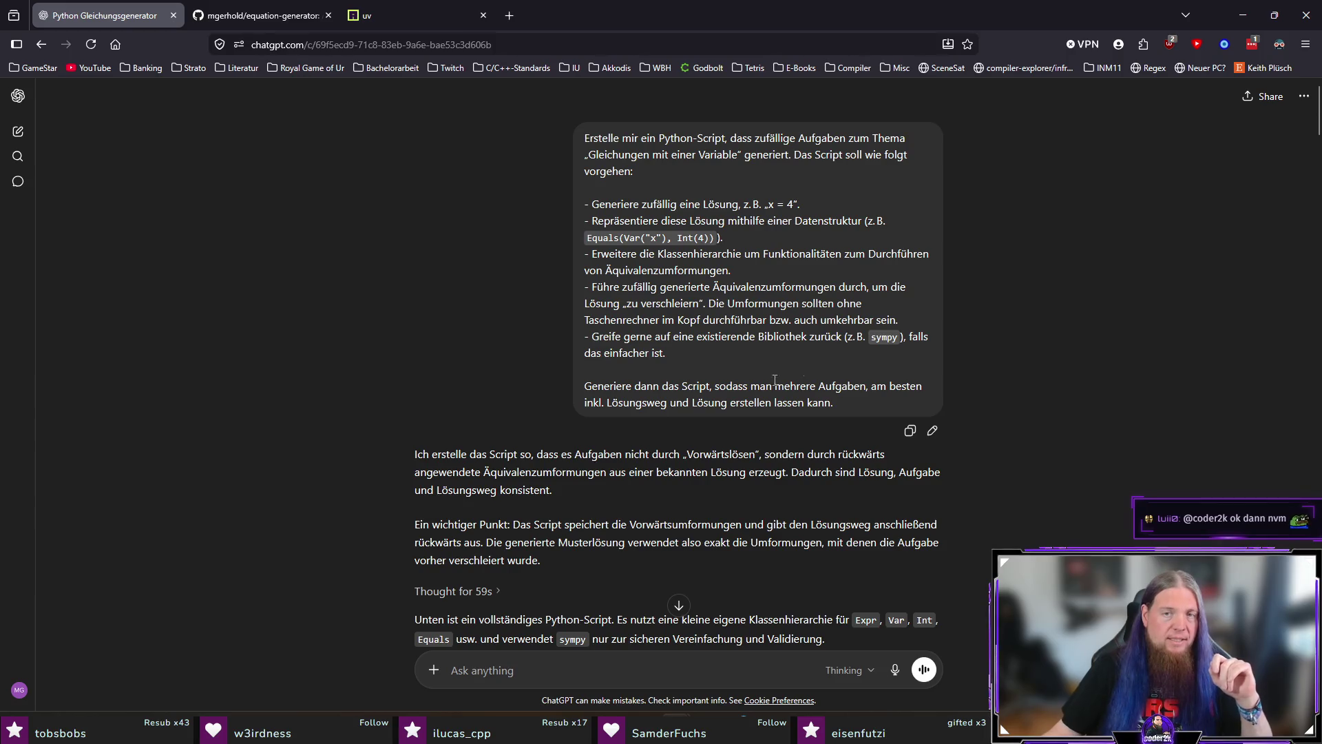
drag(688, 359, 565, 333)
click(688, 357)
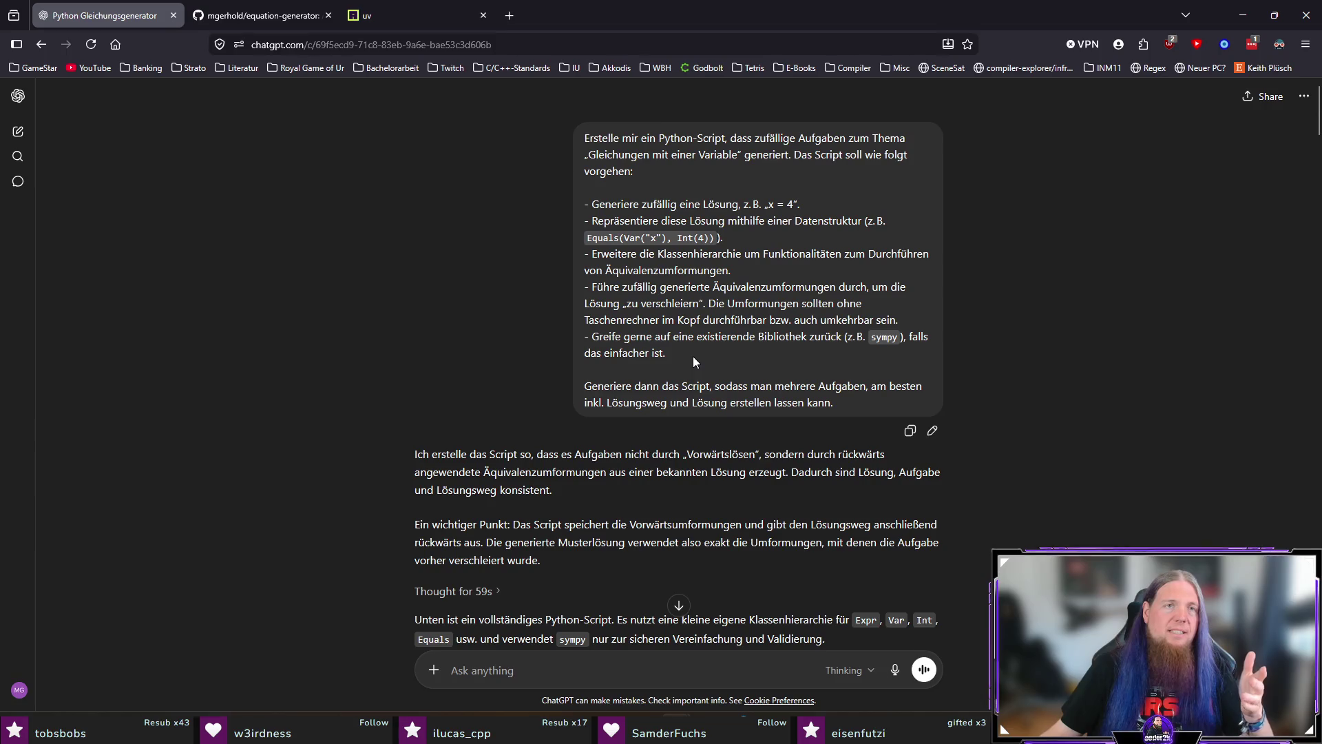
scroll(241, 354, down, 15)
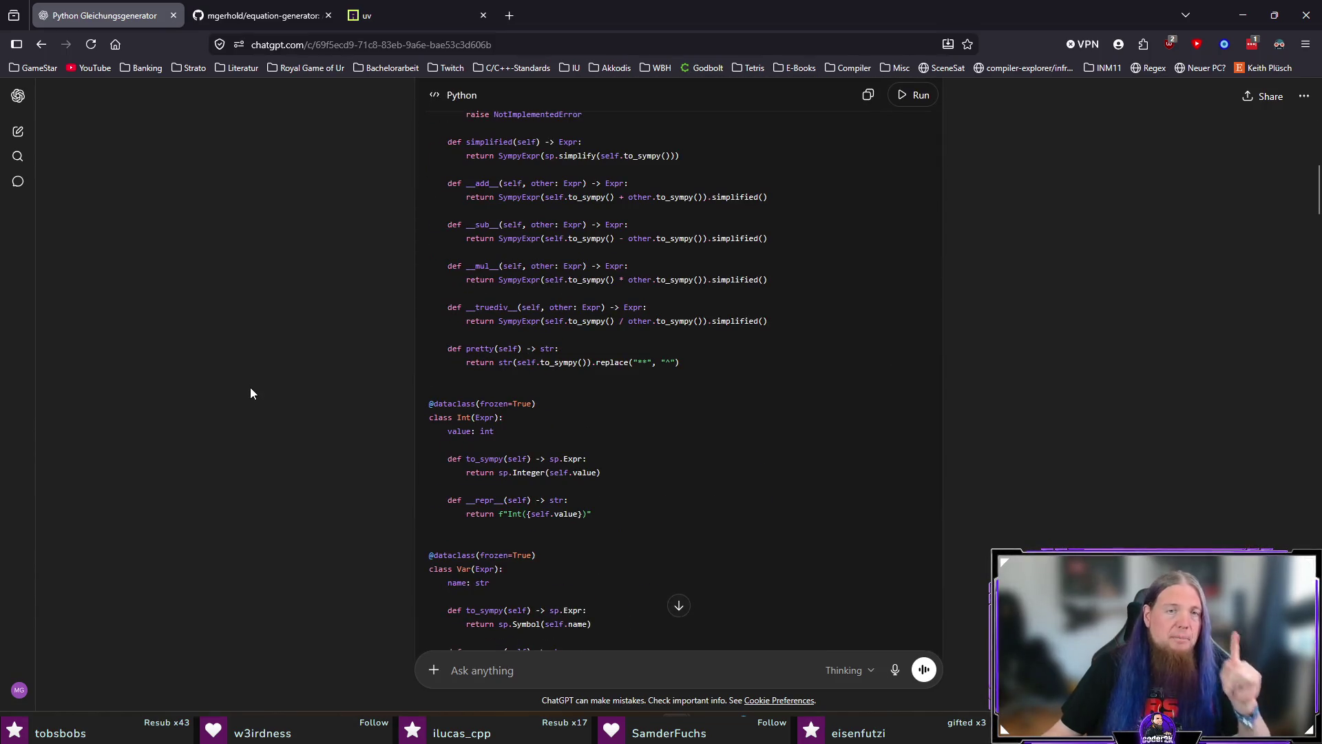
scroll(258, 383, down, 20)
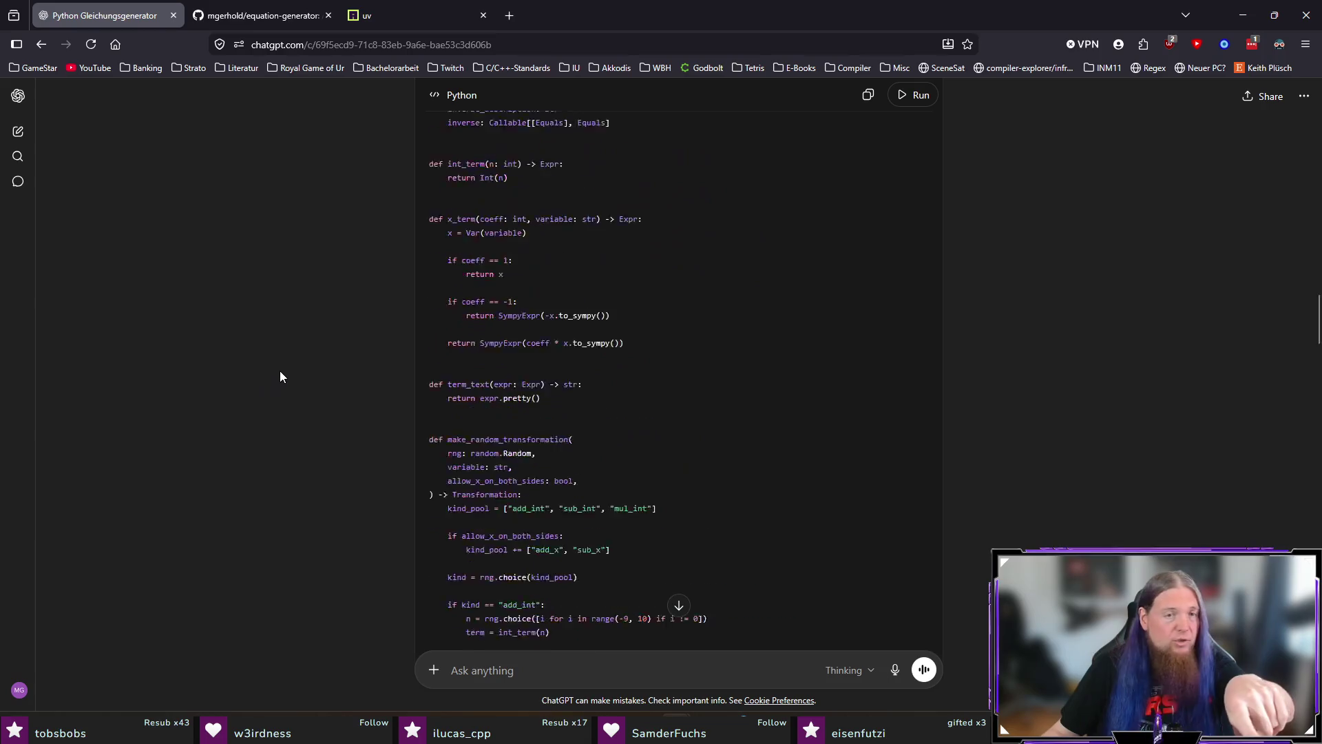
scroll(289, 378, down, 20)
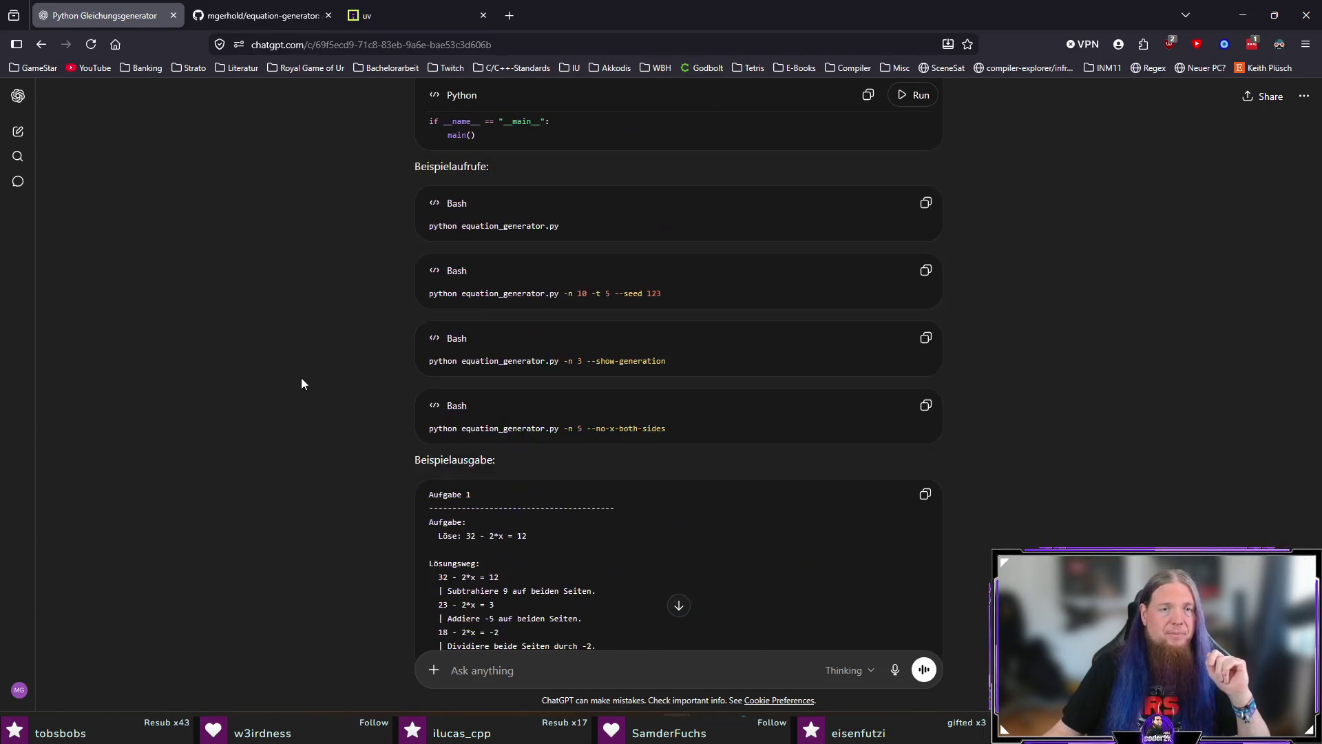
scroll(303, 381, up, 8)
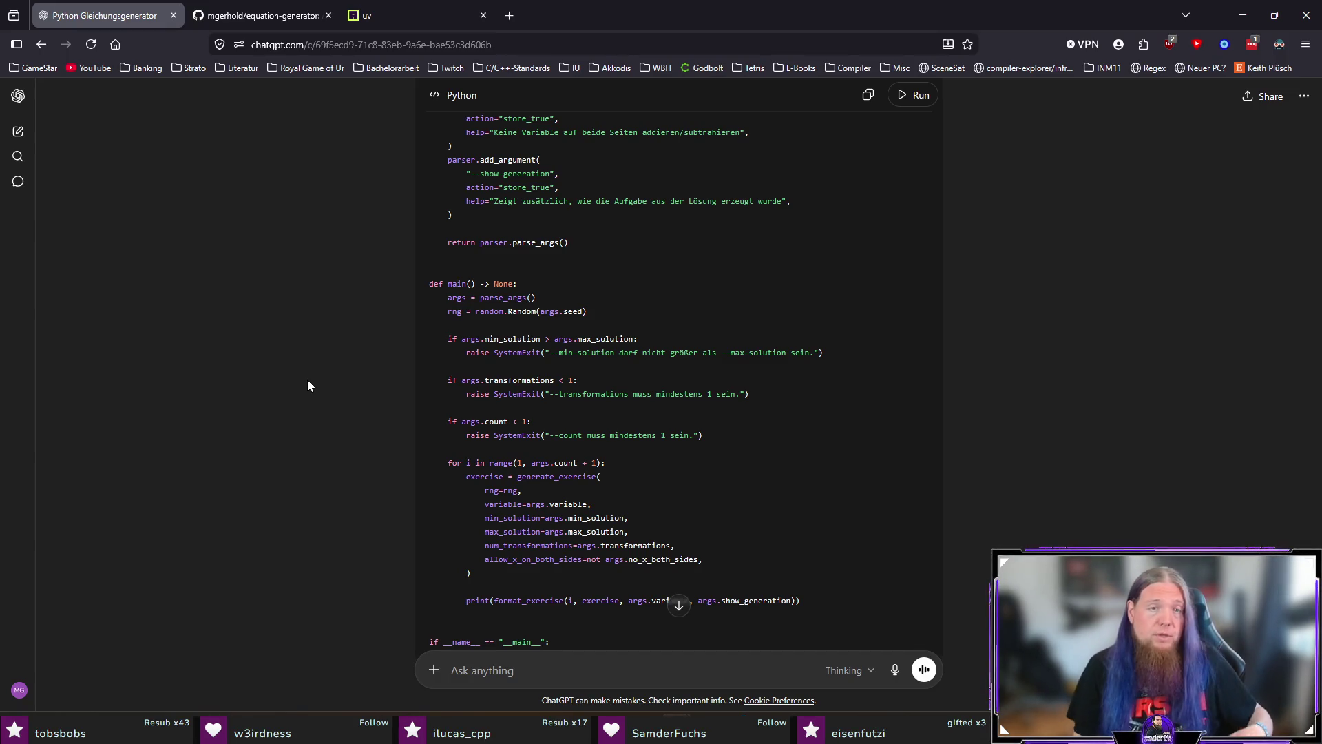
scroll(308, 379, down, 7)
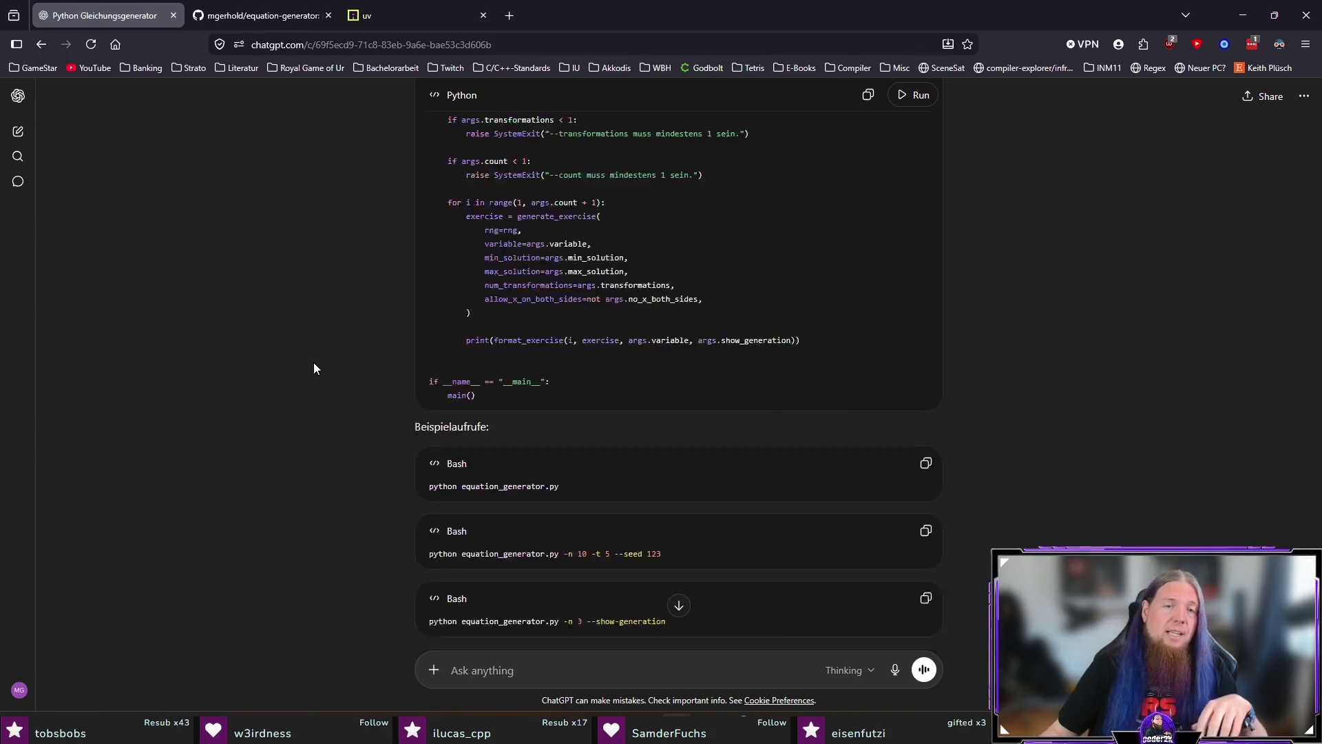
scroll(1246, 471, up, 10)
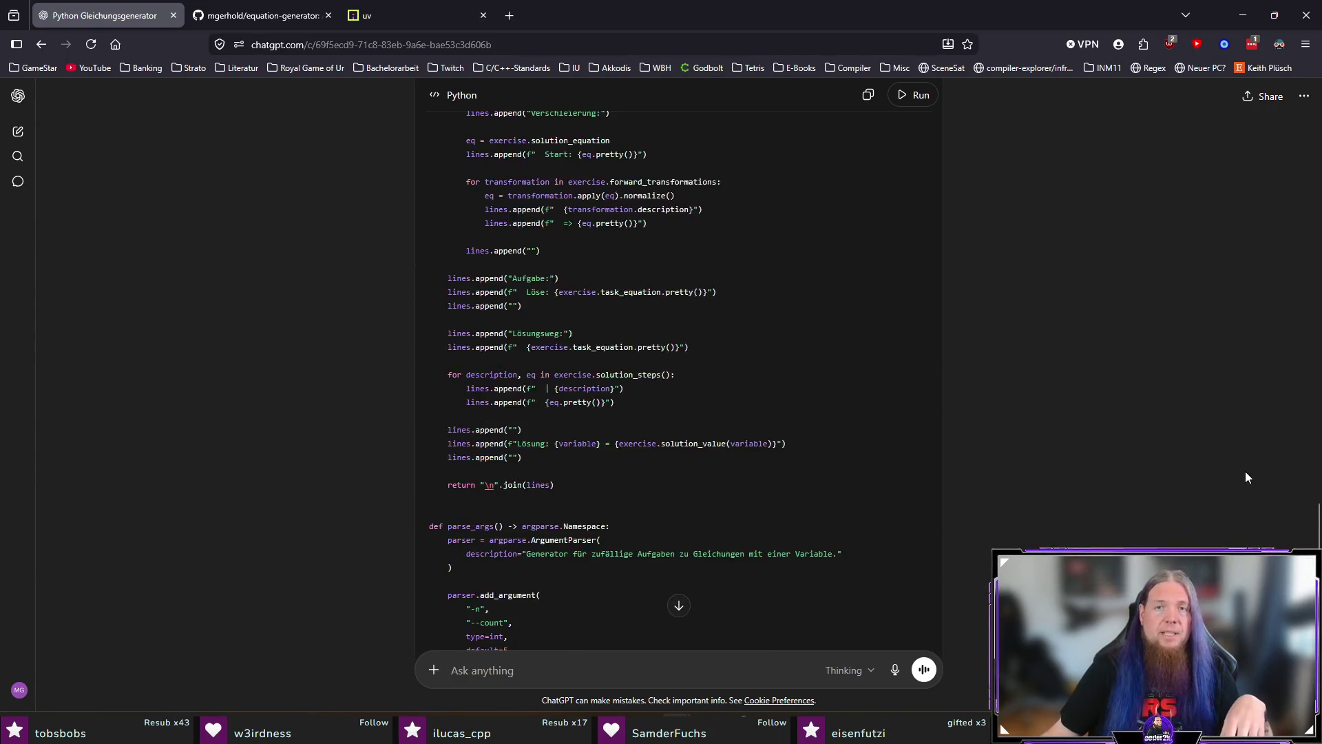
drag(1317, 207, 1300, 91)
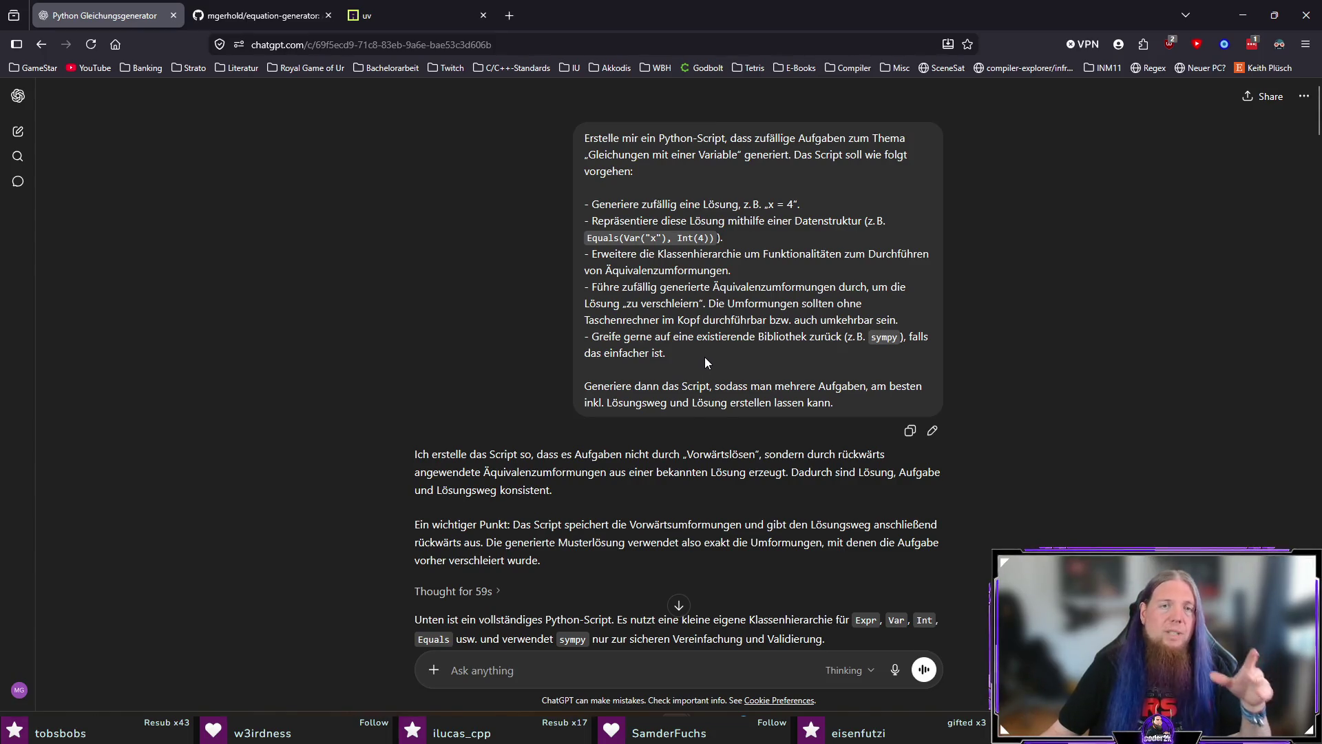
Review the prompt's requirements list, close the uv documentation tab, and return to the repository
mouse_move(704, 357)
mouse_down()
mouse_move(561, 168)
mouse_move(694, 365)
mouse_move(550, 208)
mouse_up()
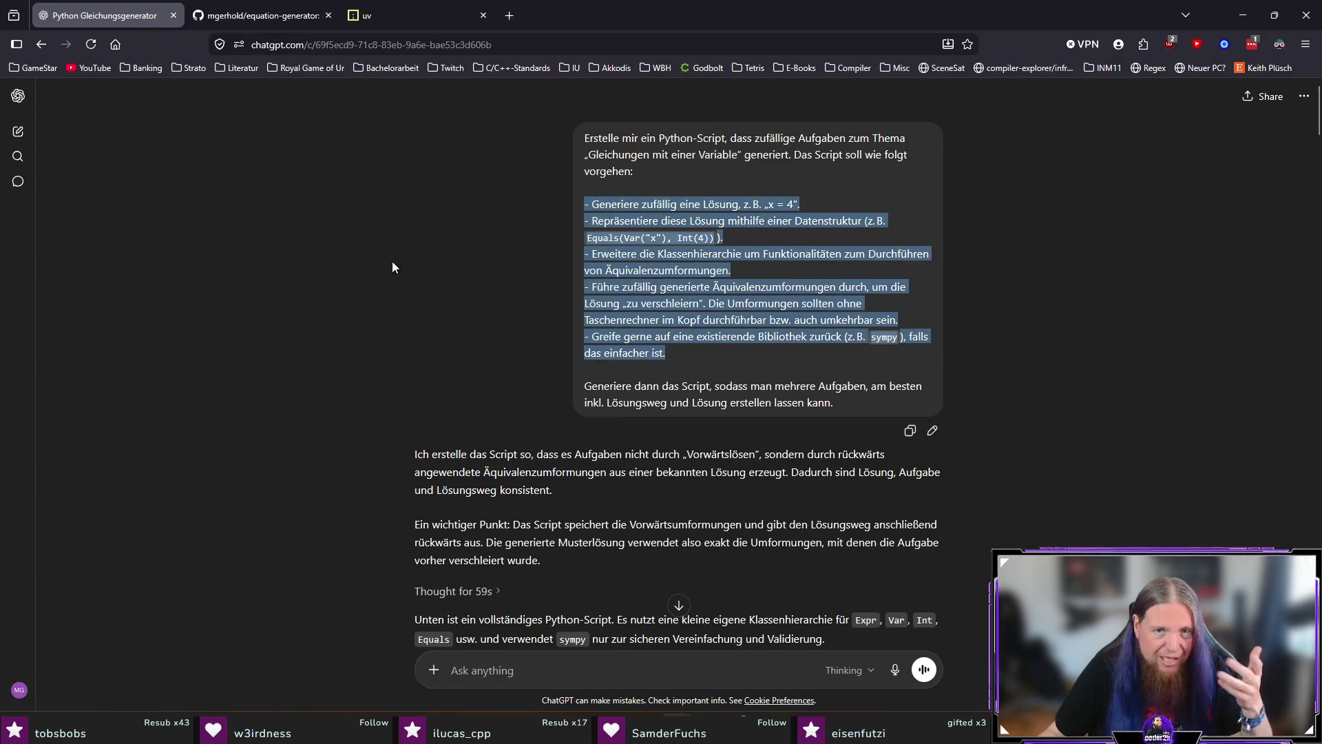
click(332, 279)
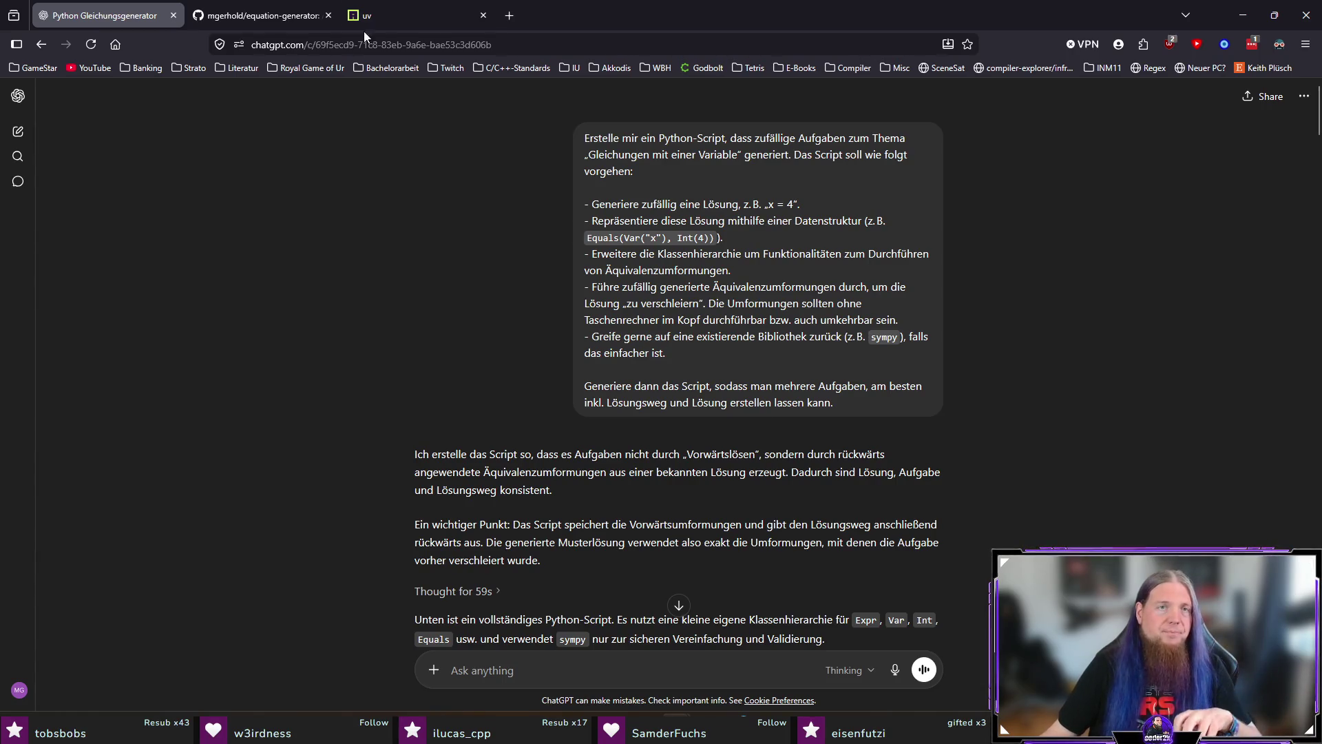
middle_click(419, 16)
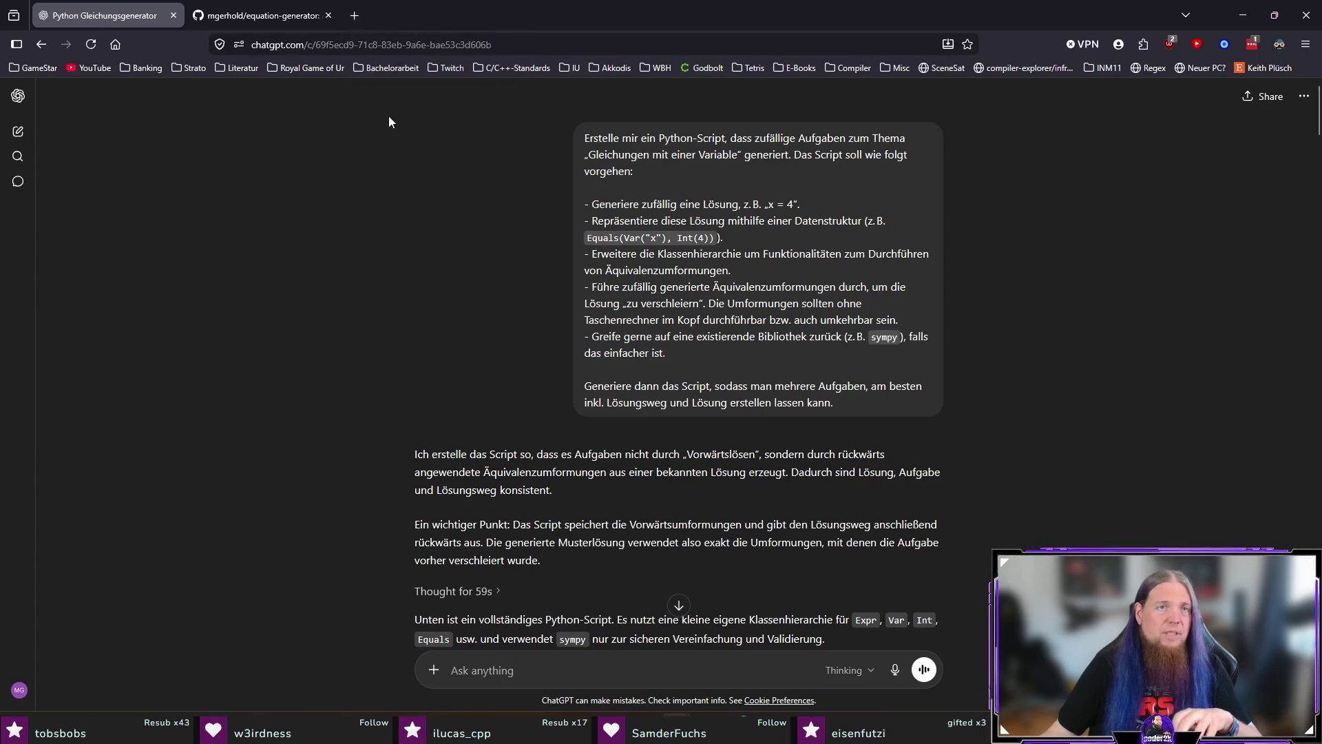
click(269, 18)
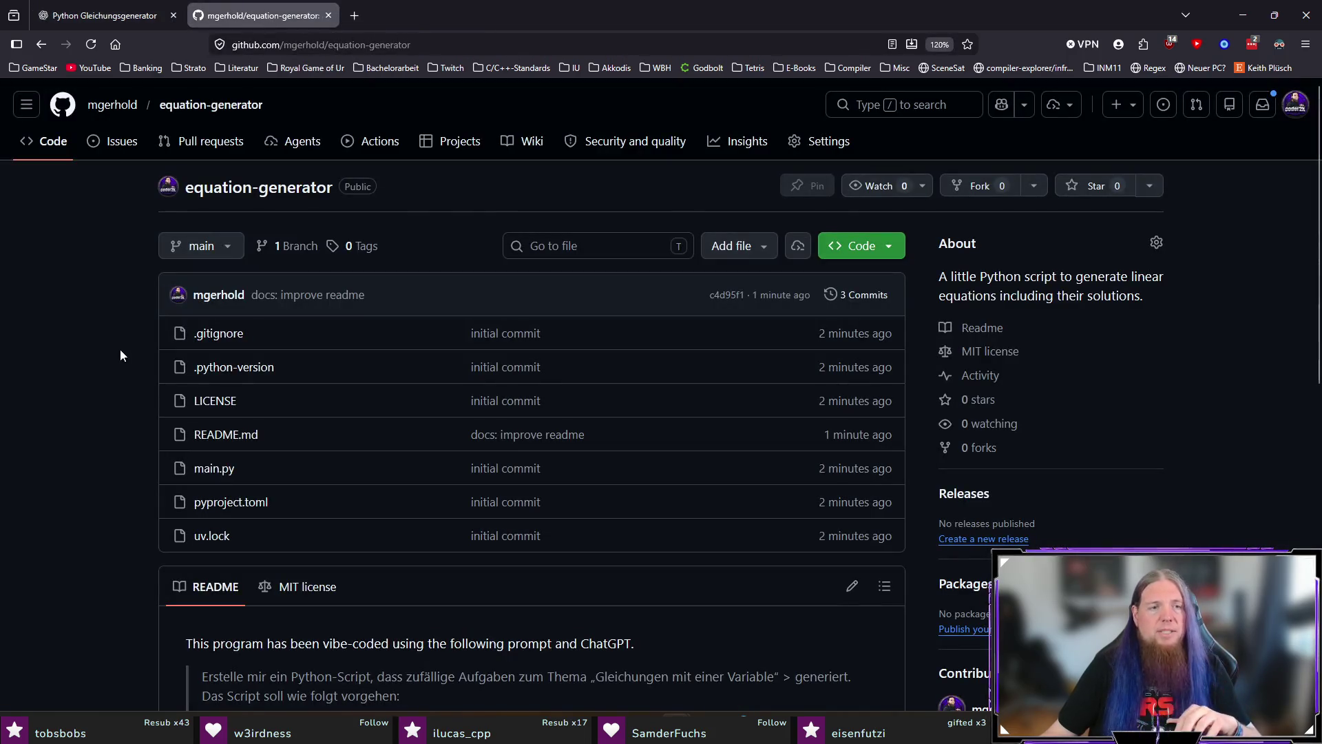
Scroll to the end of the 430-line main.py on GitHub, then close that tab
scroll(225, 469, down, 5)
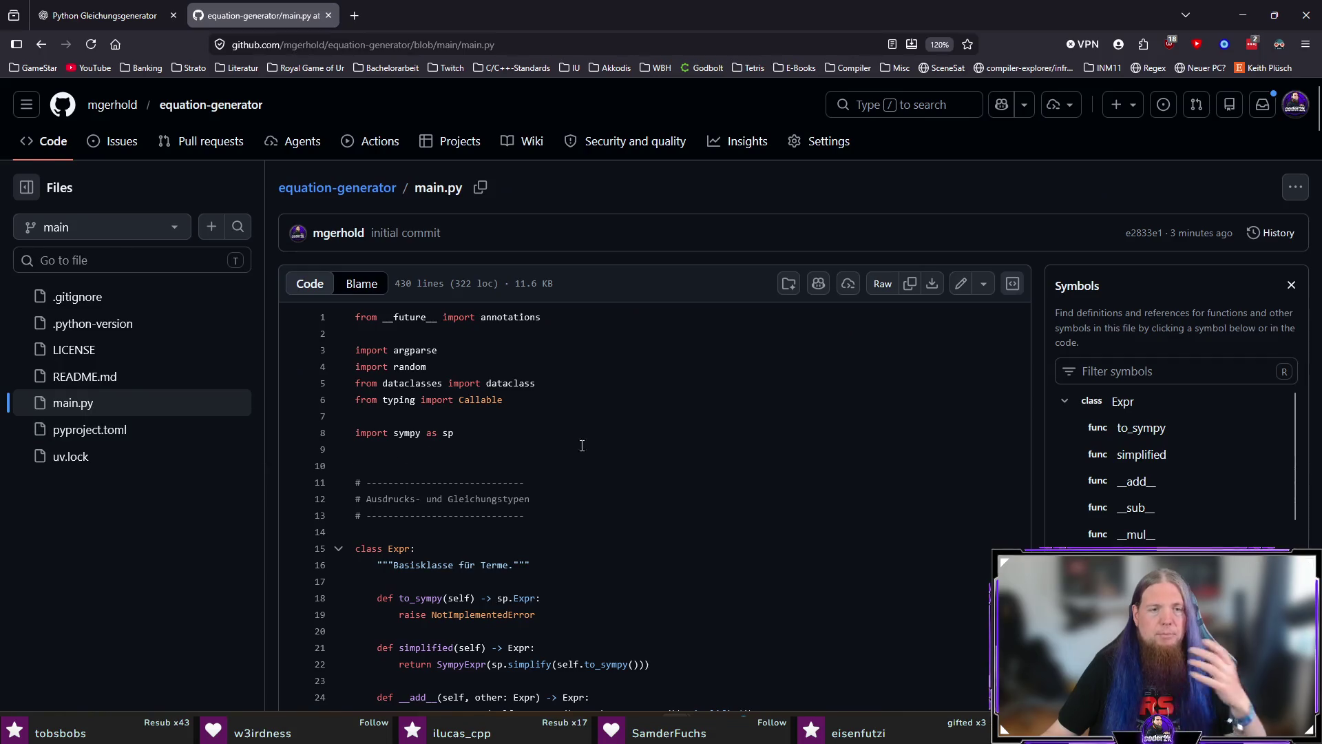
scroll(648, 405, down, 3)
scroll(654, 385, down, 3)
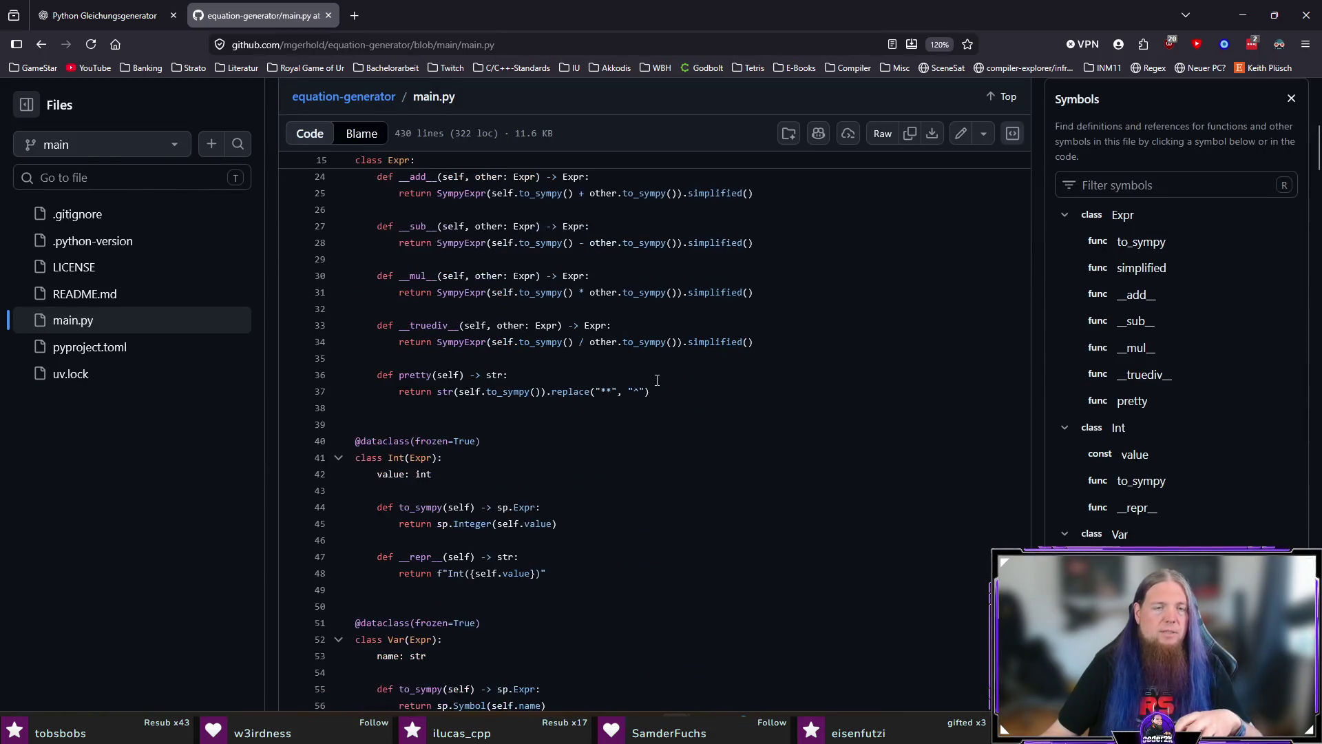
scroll(660, 380, down, 20)
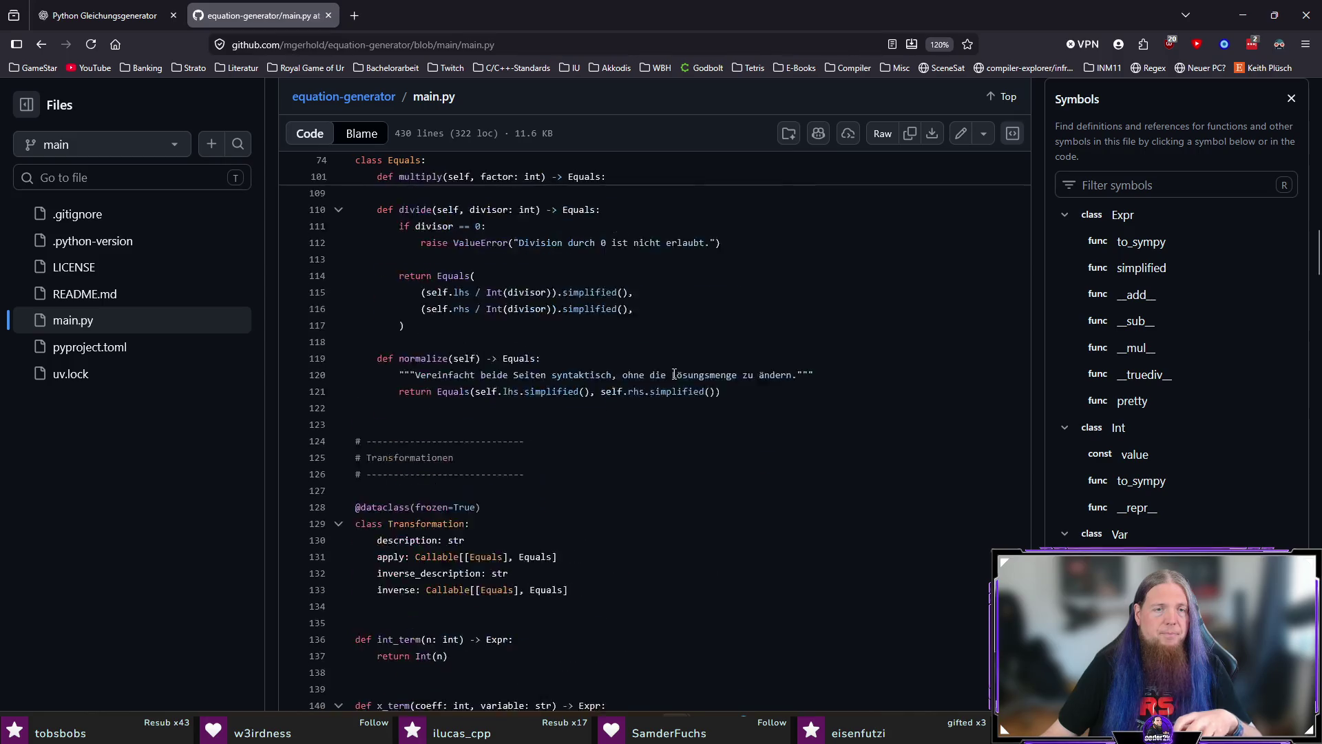
scroll(685, 383, down, 20)
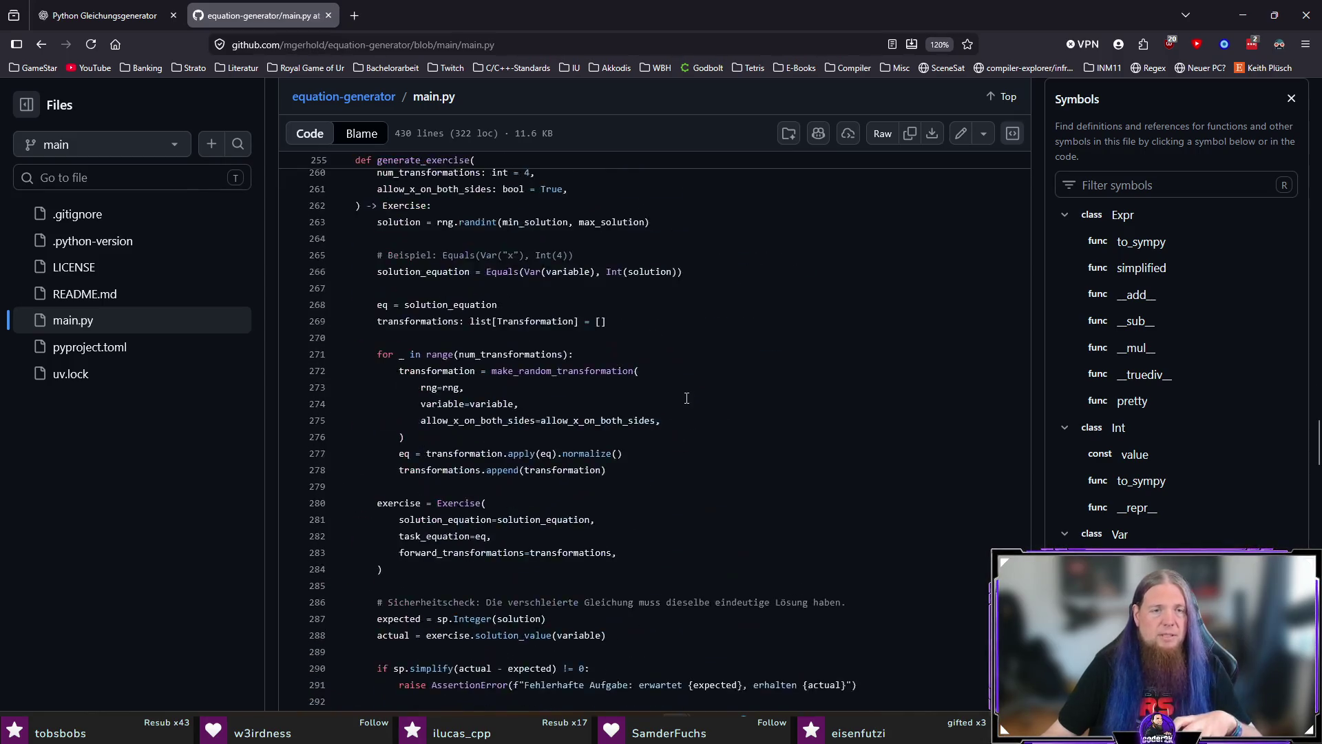
scroll(692, 397, down, 8)
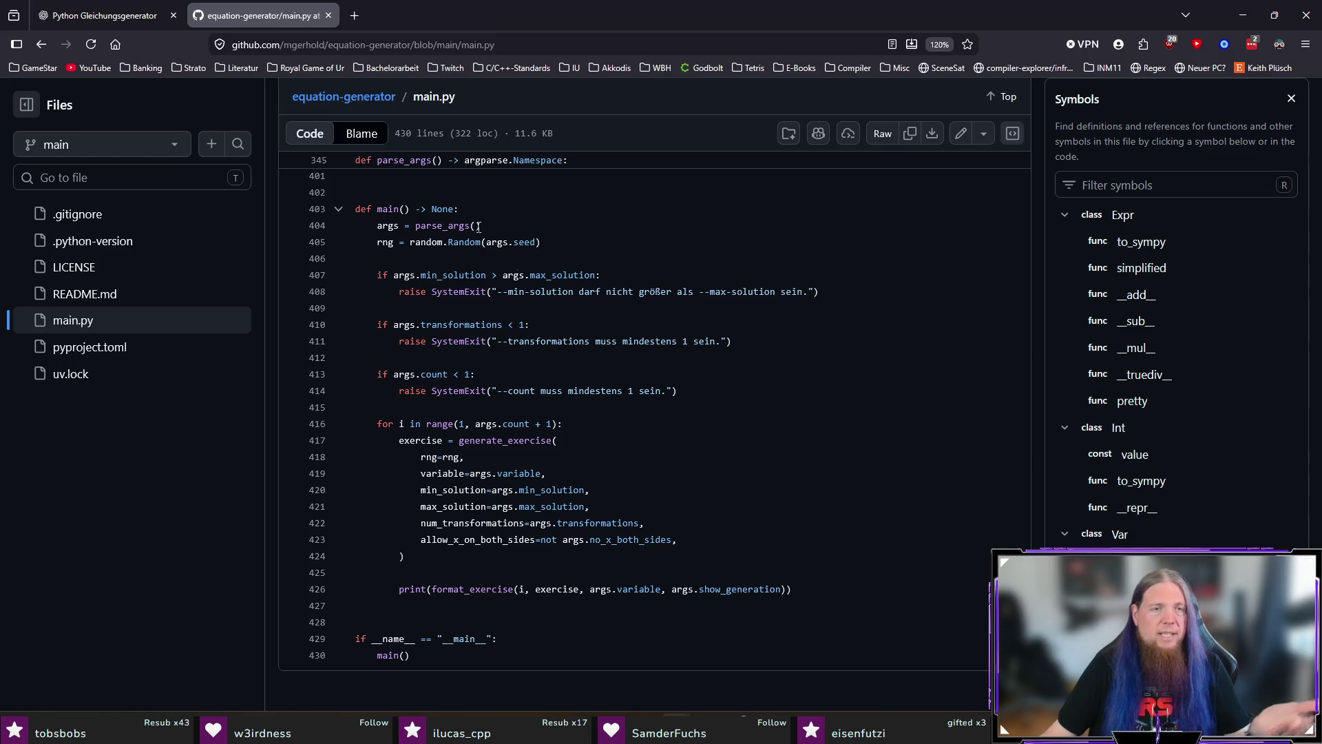
click(328, 15)
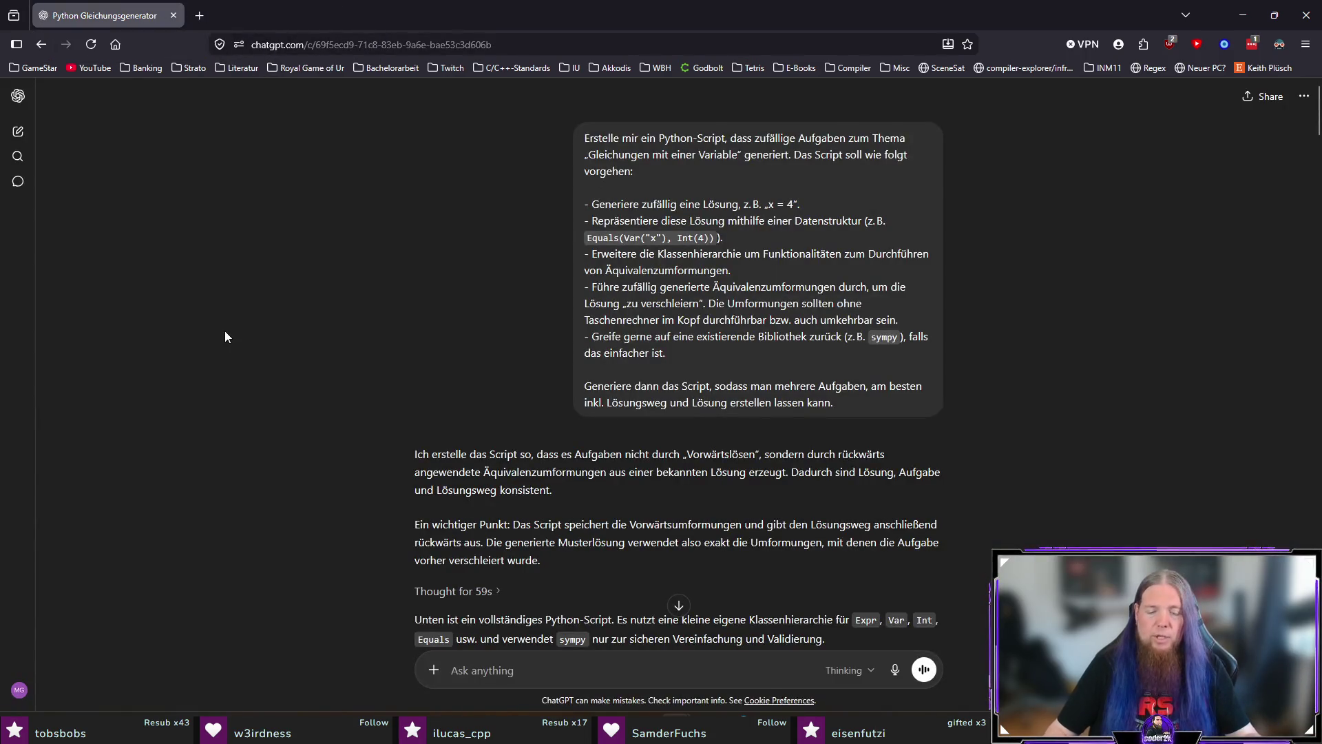
Close the terminal and sync kapitel06.tex to line 372 from 'gebildet' in the PDF preview
key(alt+Tab)
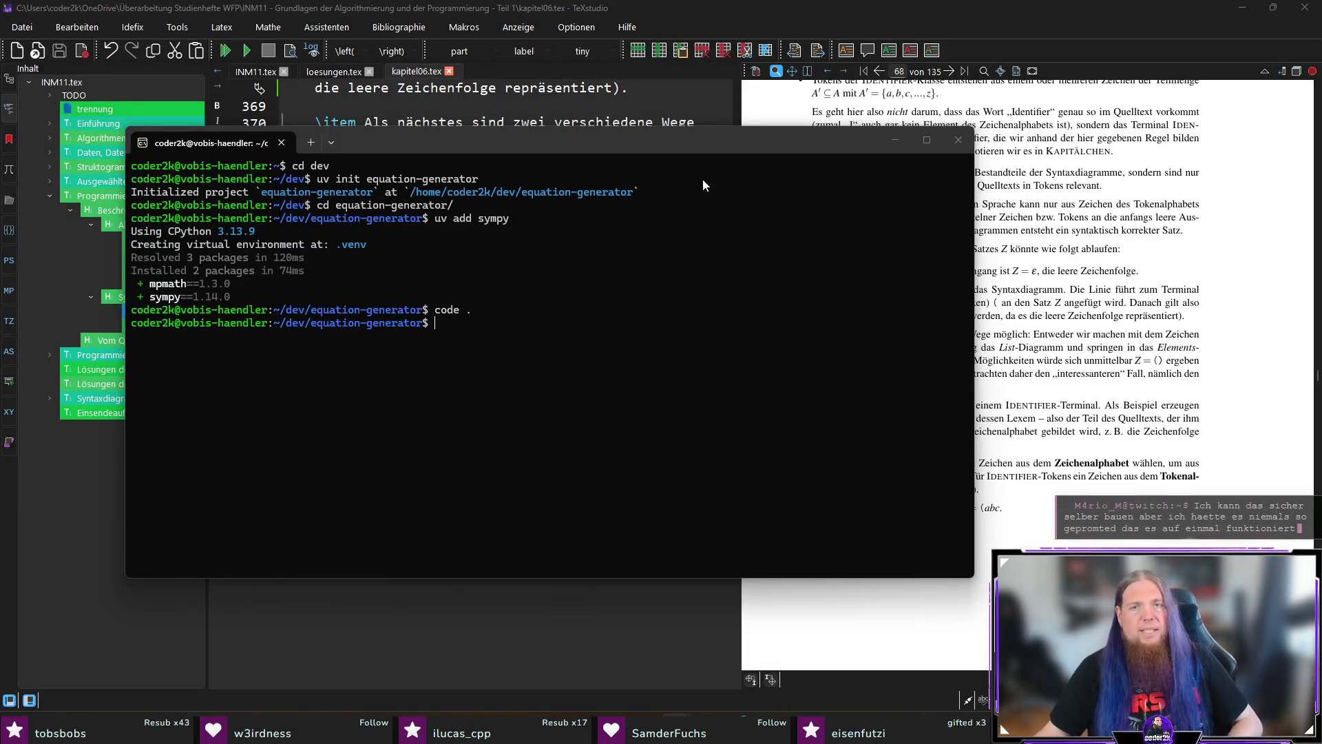
click(956, 143)
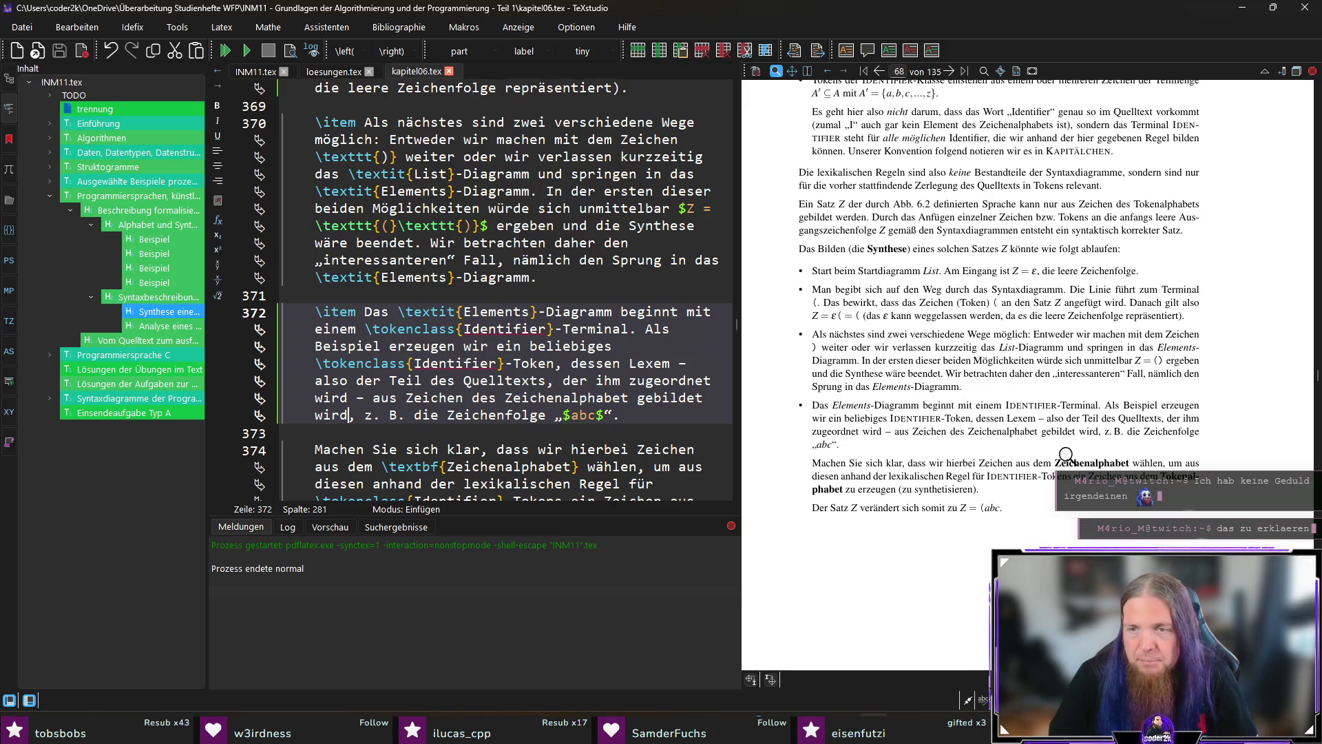
ctrl+click(1058, 434)
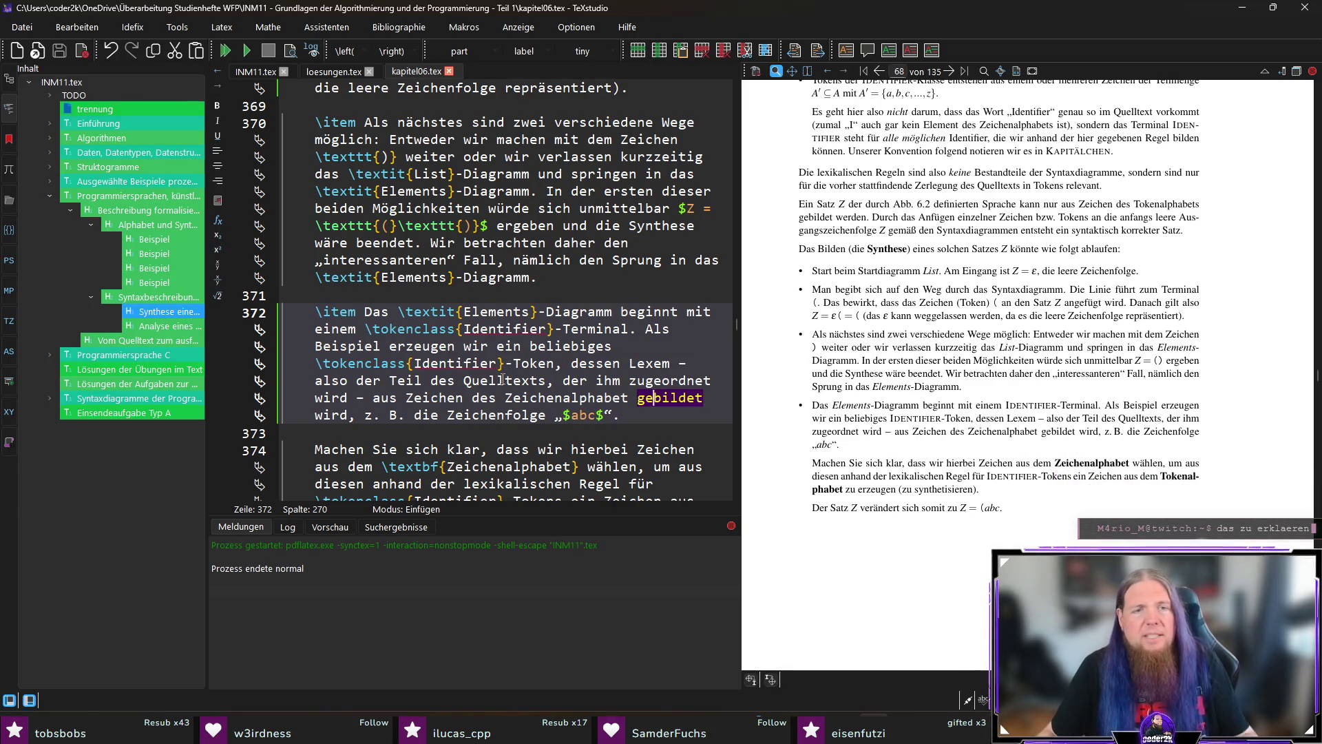
Replace 'gebildet wird' on line 372 with 'besteht' and check the preview
key(ctrl+shift+Right)
key(ctrl+shift+Right)
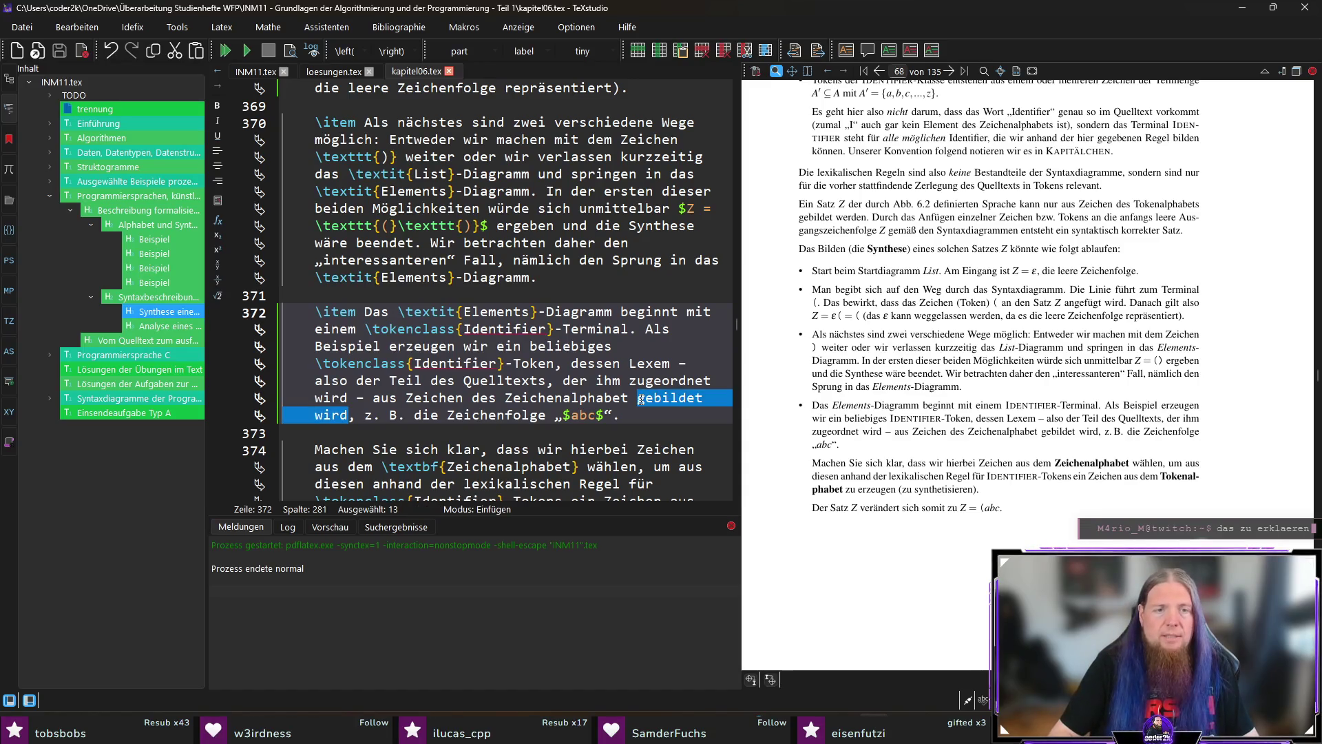
key(Delete)
text(esteht,)
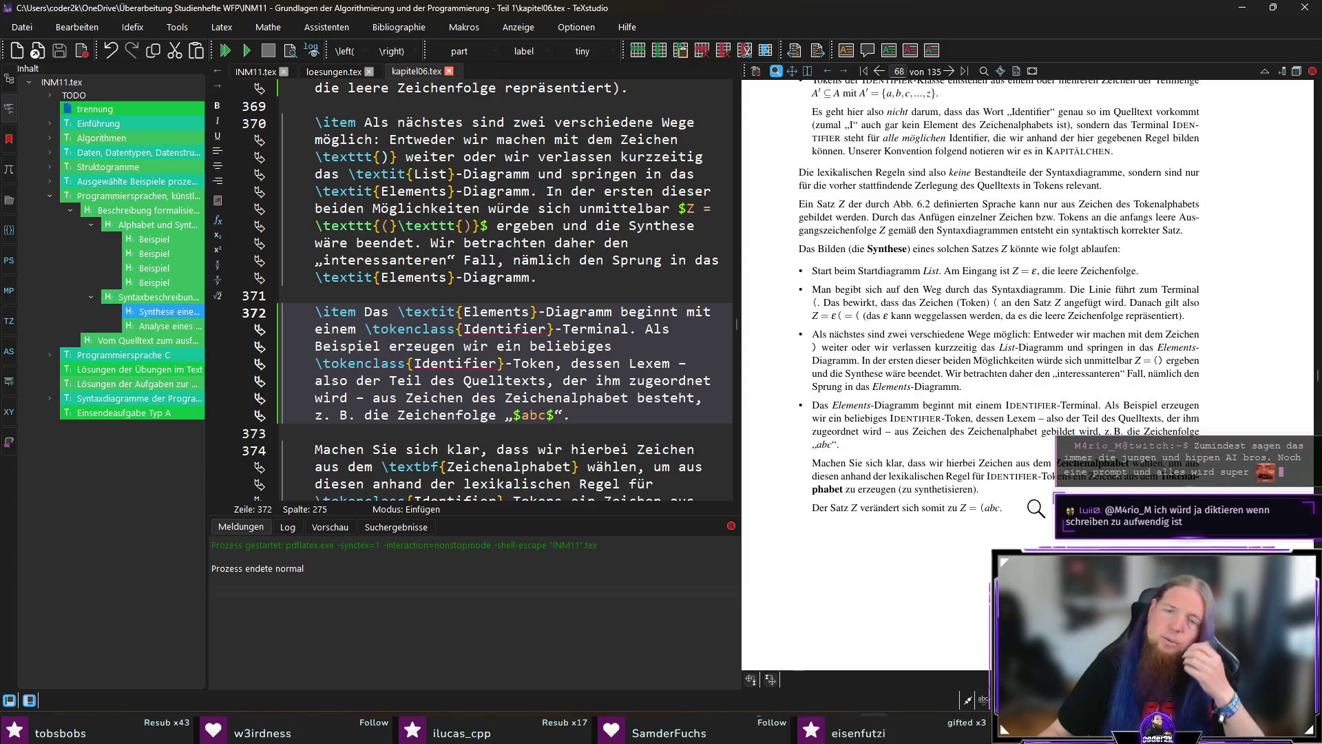
scroll(1034, 508, down, 5)
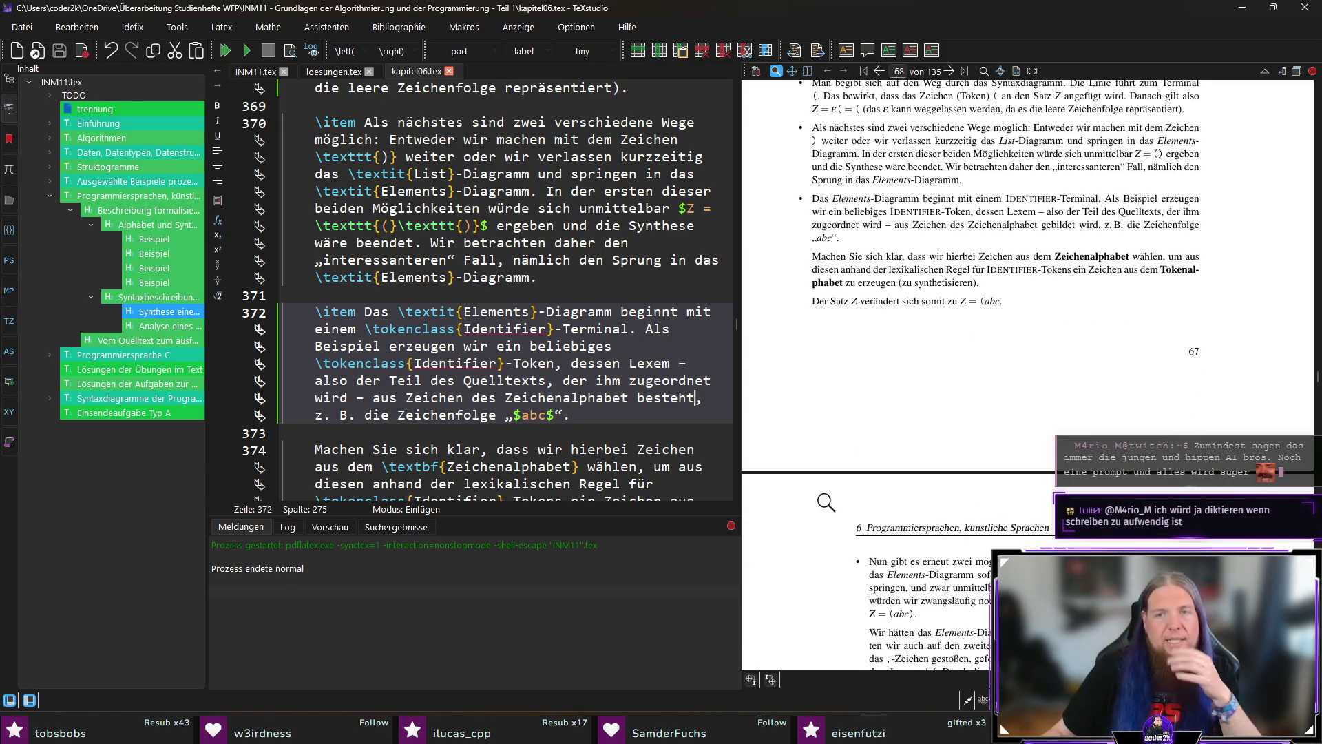
scroll(827, 510, down, 4)
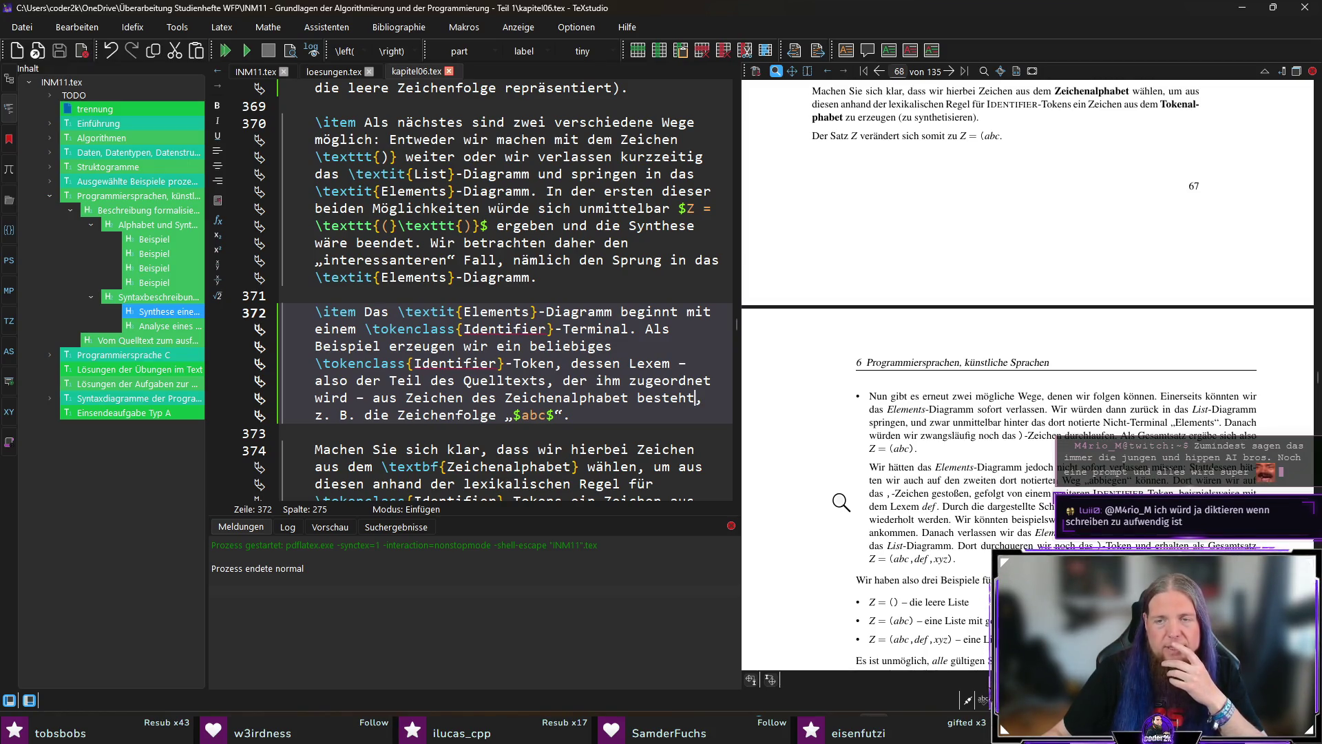
scroll(840, 502, down, 1)
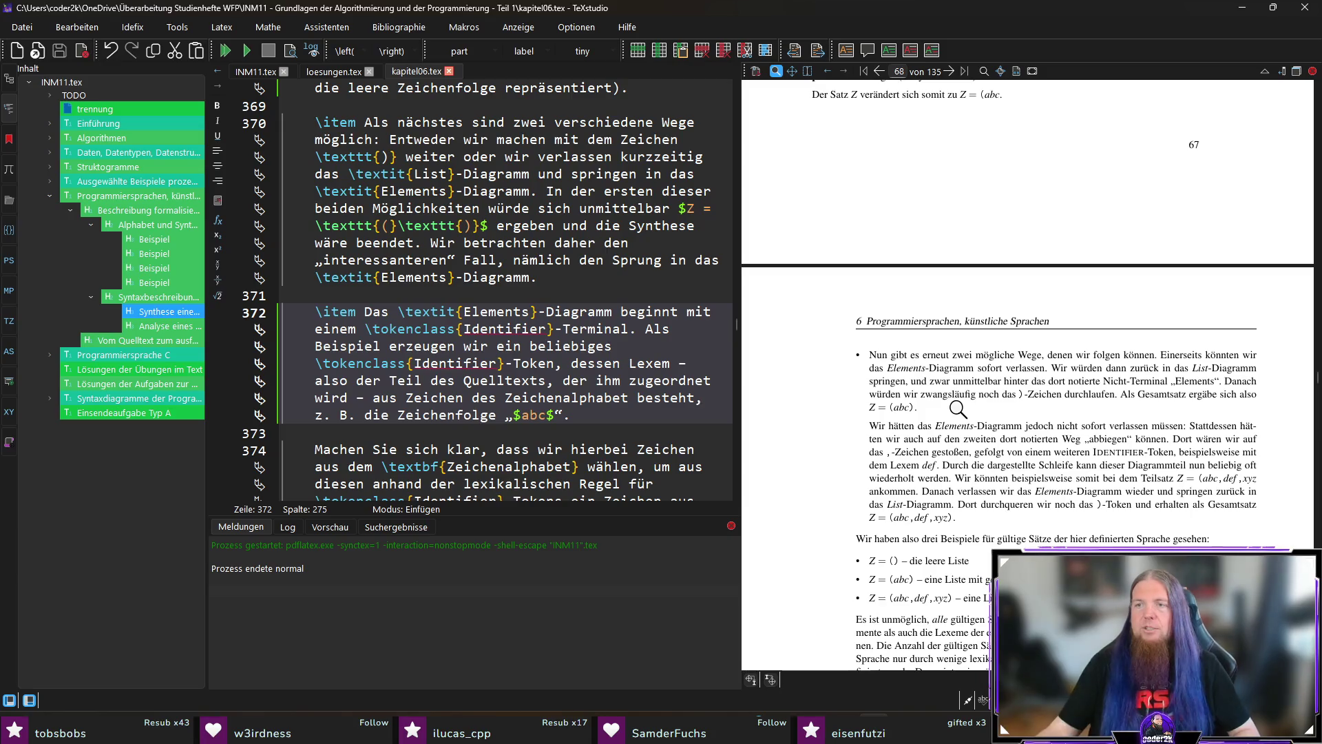
key(alt+Tab)
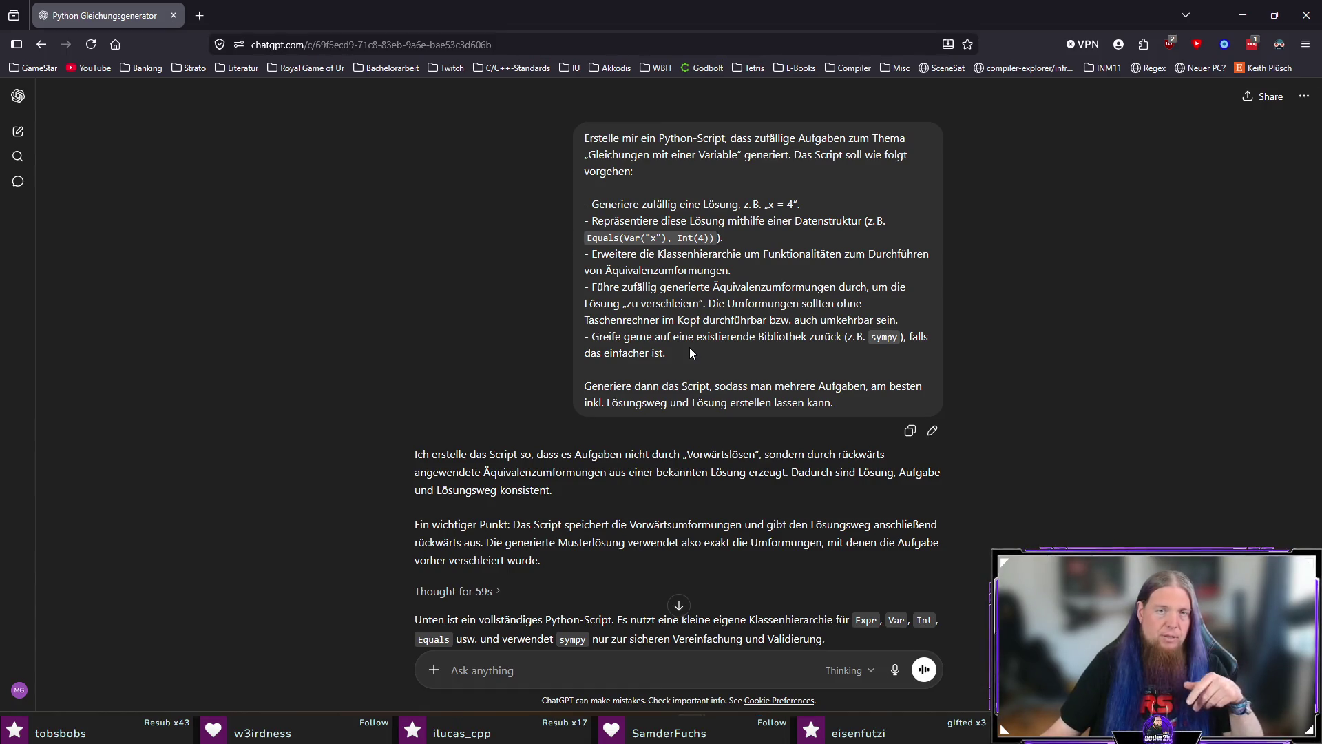
drag(684, 353, 522, 207)
click(719, 315)
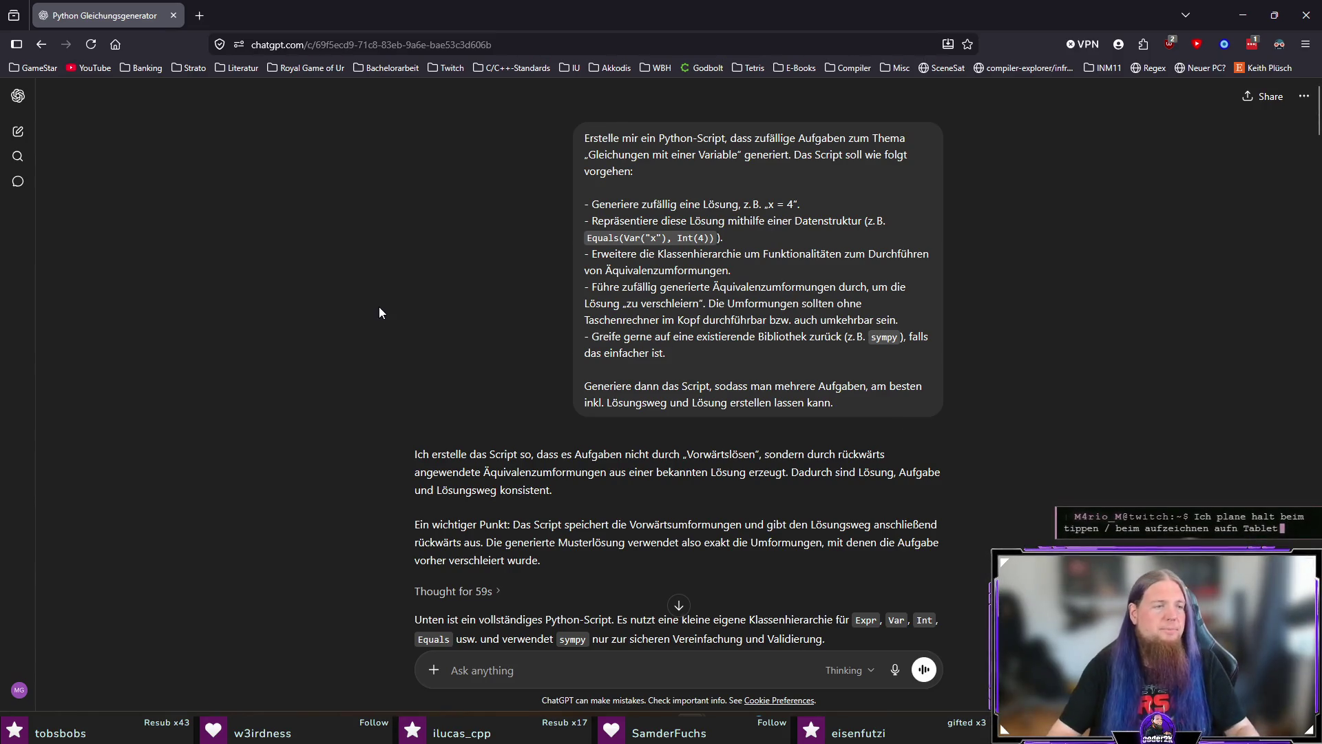
key(alt+Tab)
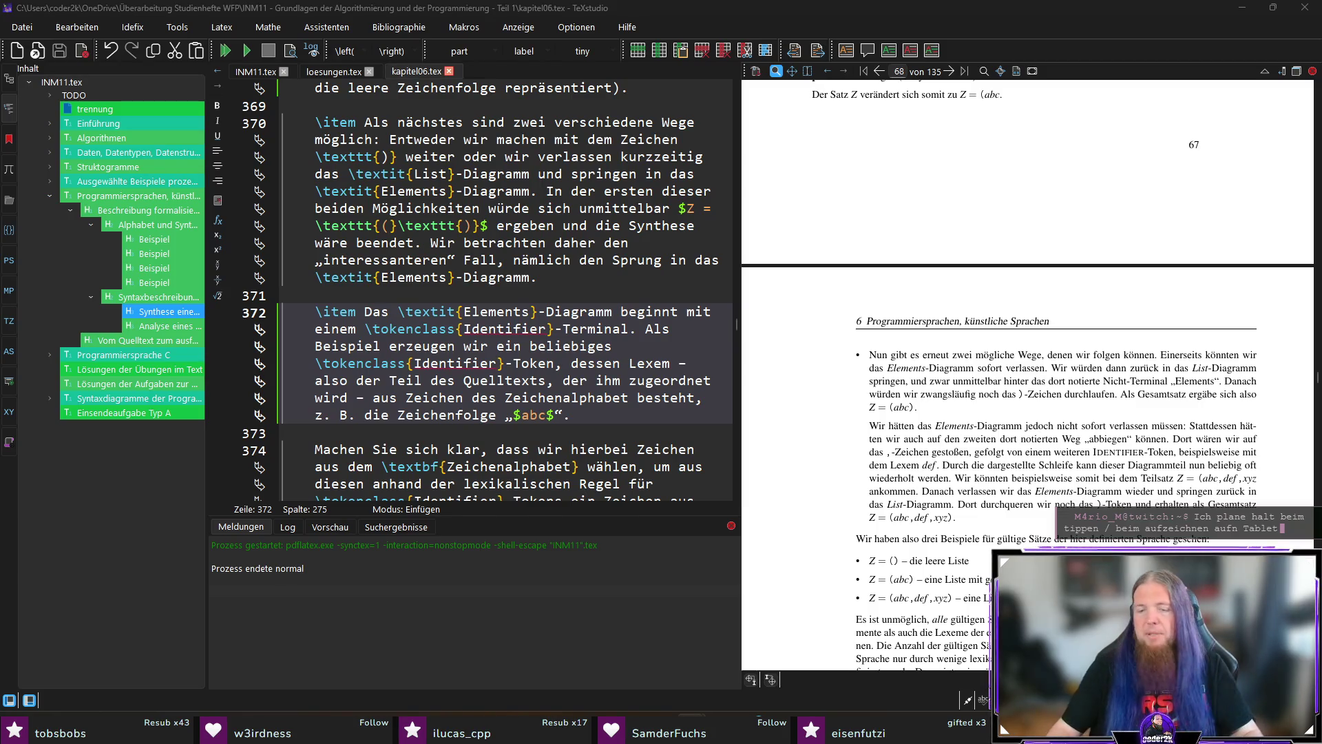
key(alt+Tab)
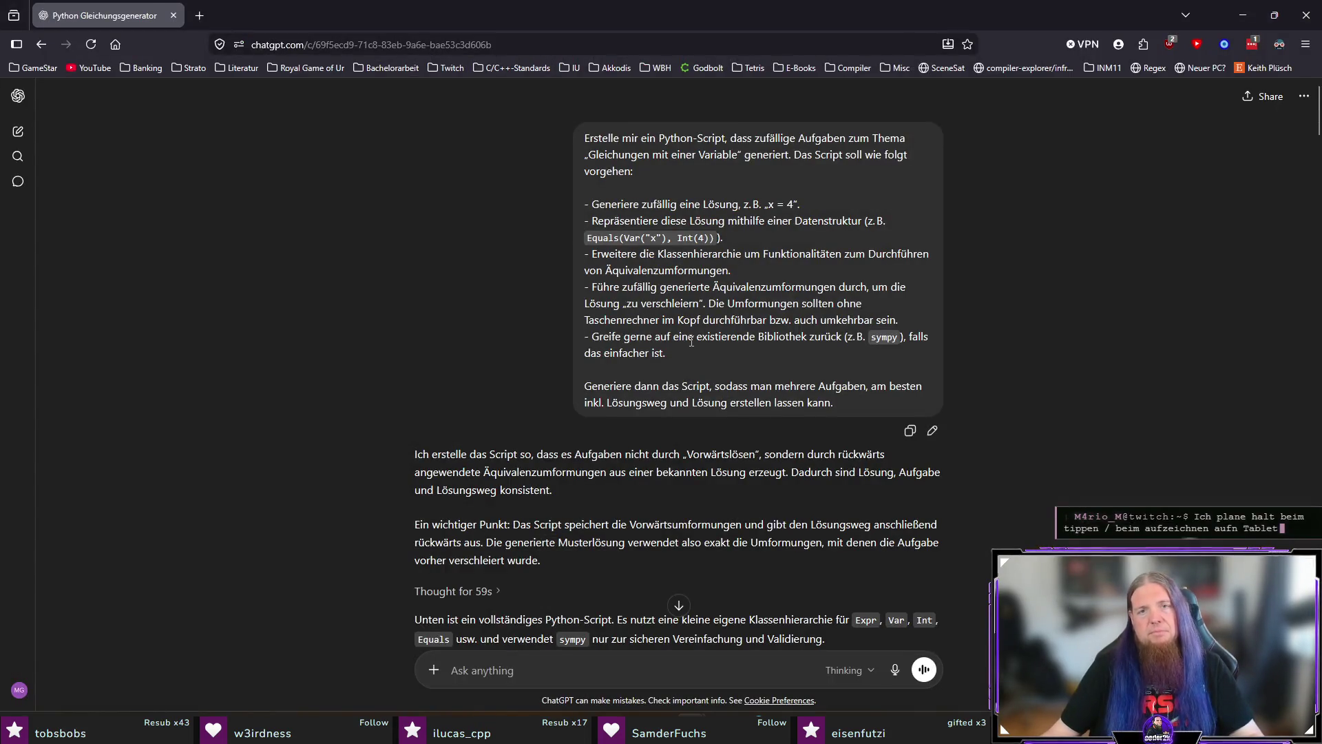
mouse_move(584, 204)
mouse_down()
mouse_move(592, 221)
mouse_move(710, 221)
mouse_move(758, 303)
mouse_move(739, 355)
mouse_up()
click(760, 365)
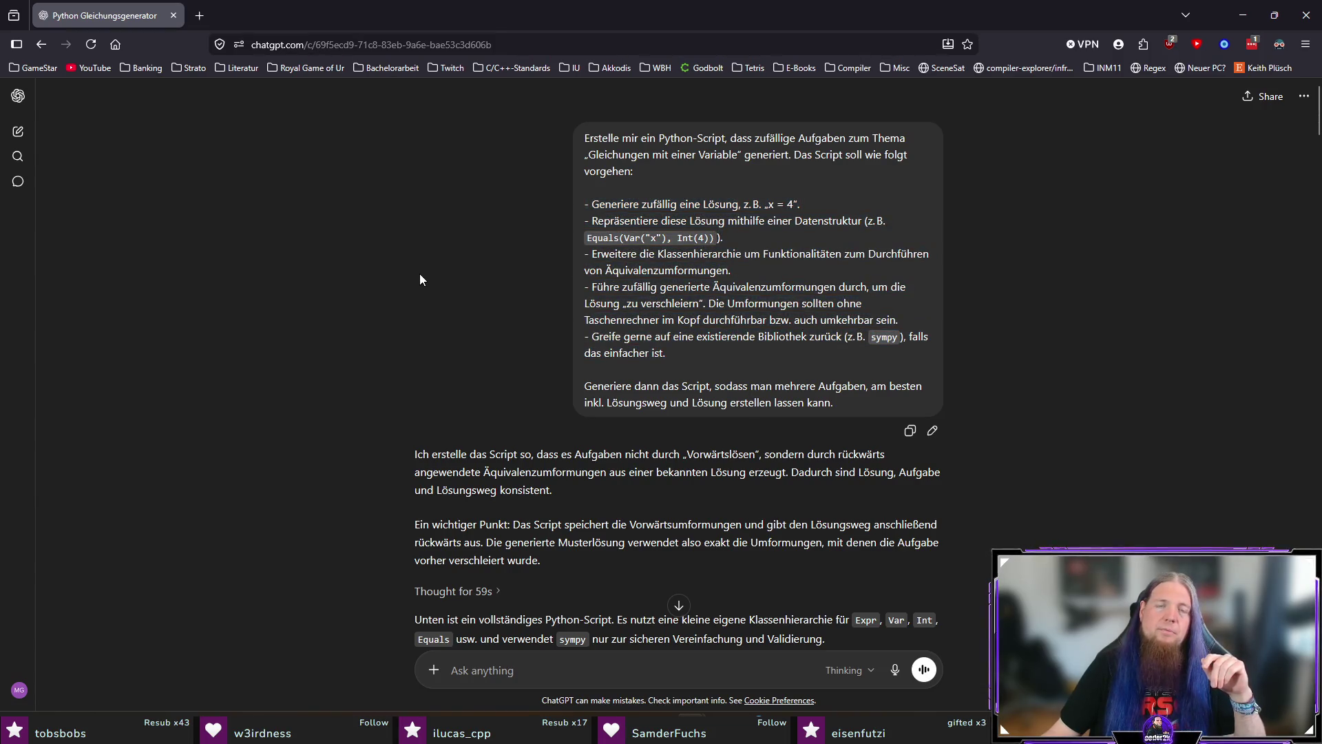
mouse_move(583, 204)
mouse_down()
mouse_move(603, 237)
mouse_move(661, 221)
mouse_move(716, 239)
mouse_move(714, 355)
mouse_up()
click(688, 343)
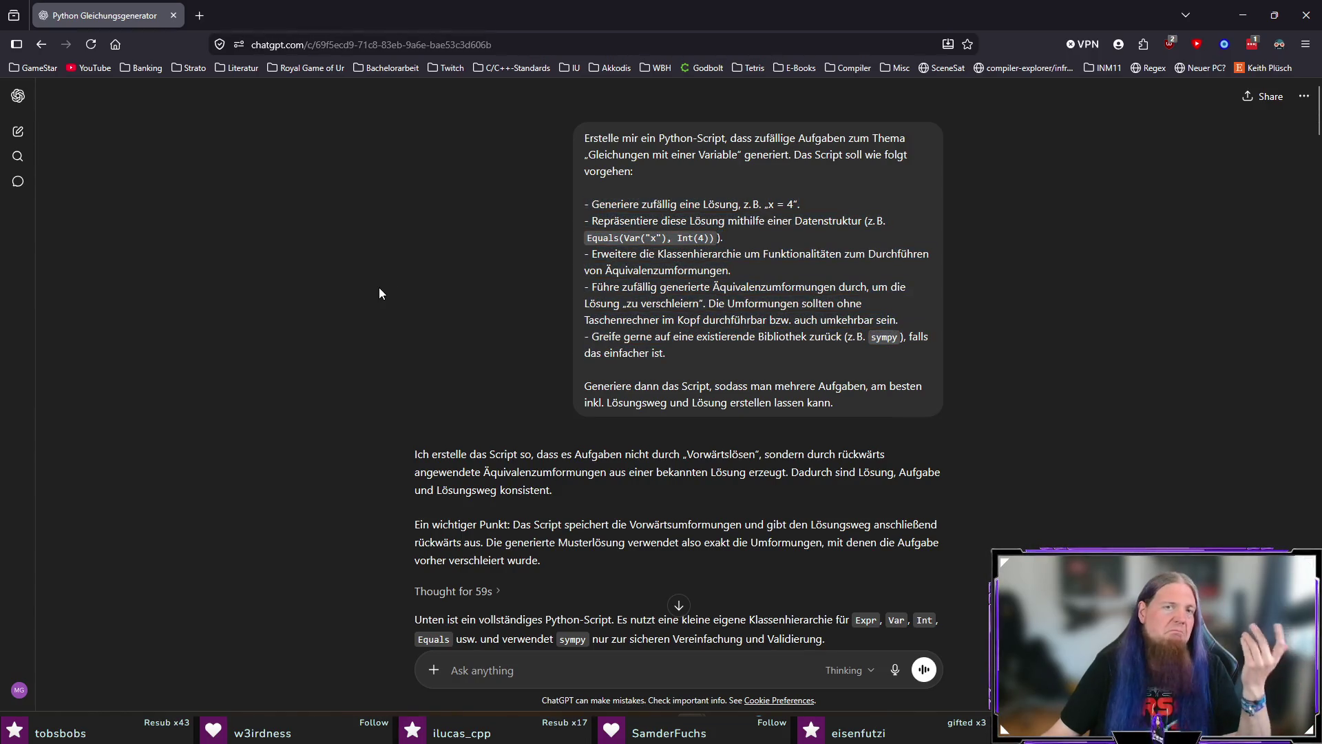
key(alt+Tab)
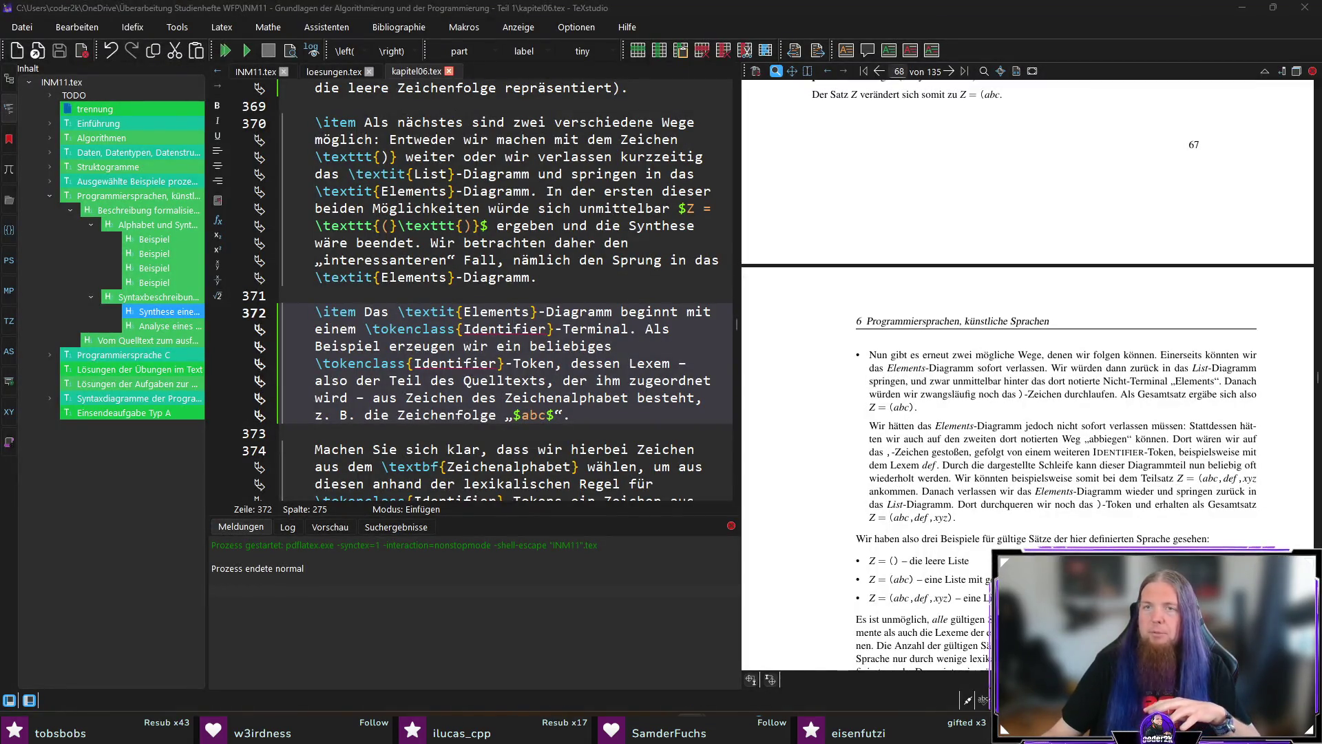
click(916, 22)
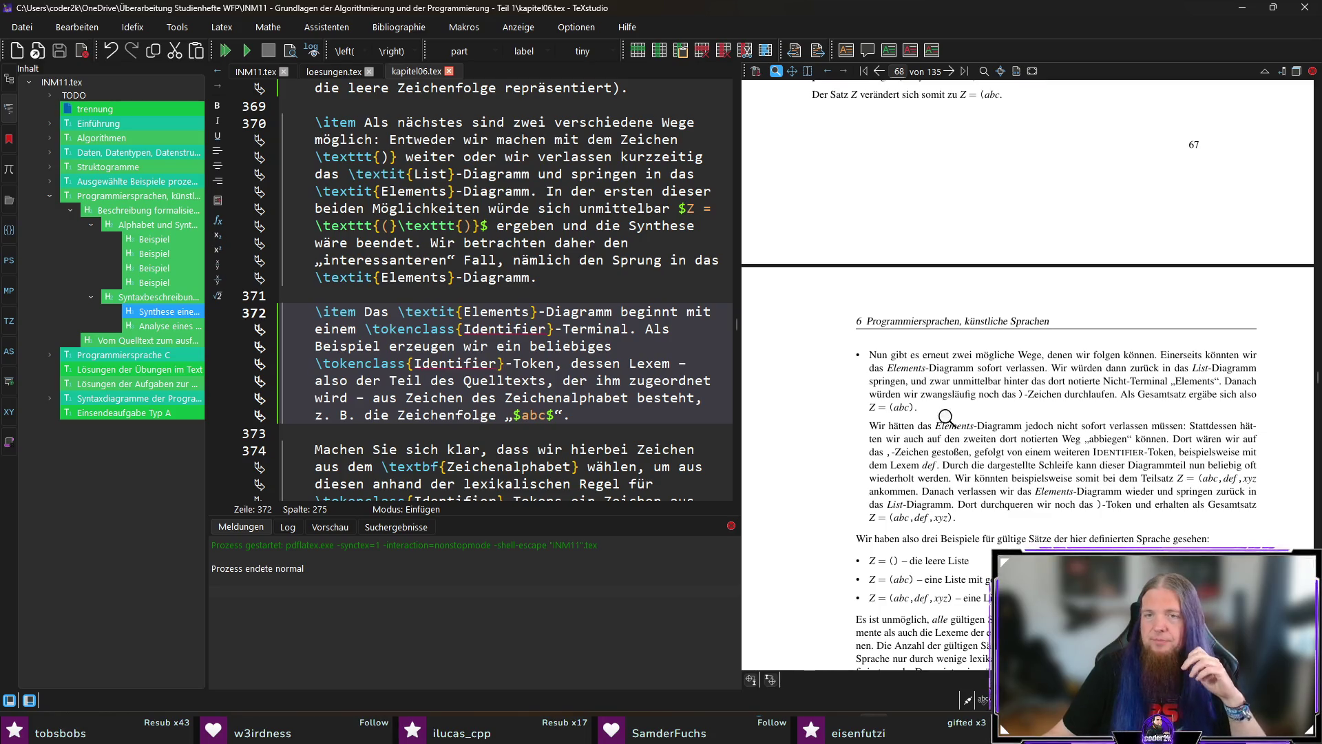
scroll(816, 376, down, 1)
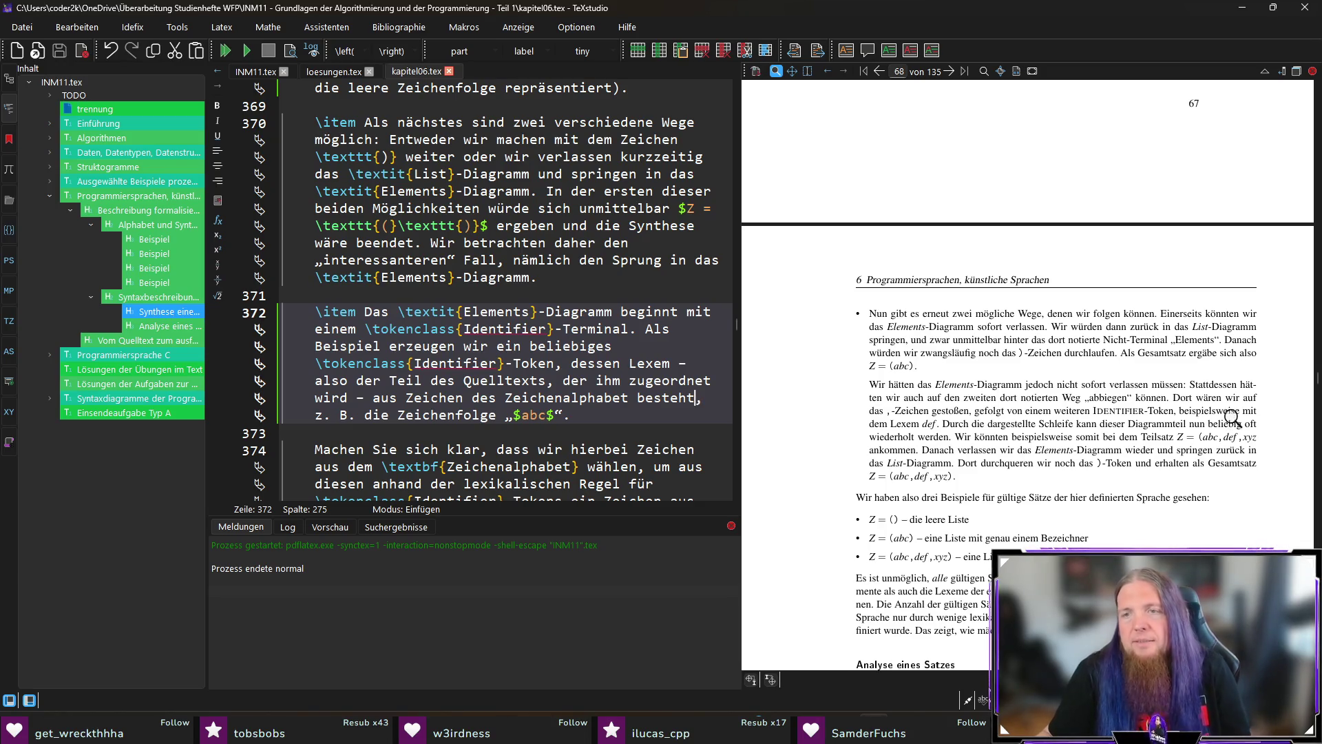
ctrl+click(1186, 397)
Change 'Dort' to 'Dann' and inspect the Z = (abc, def, xyz) example on page 69
double_click(490, 397)
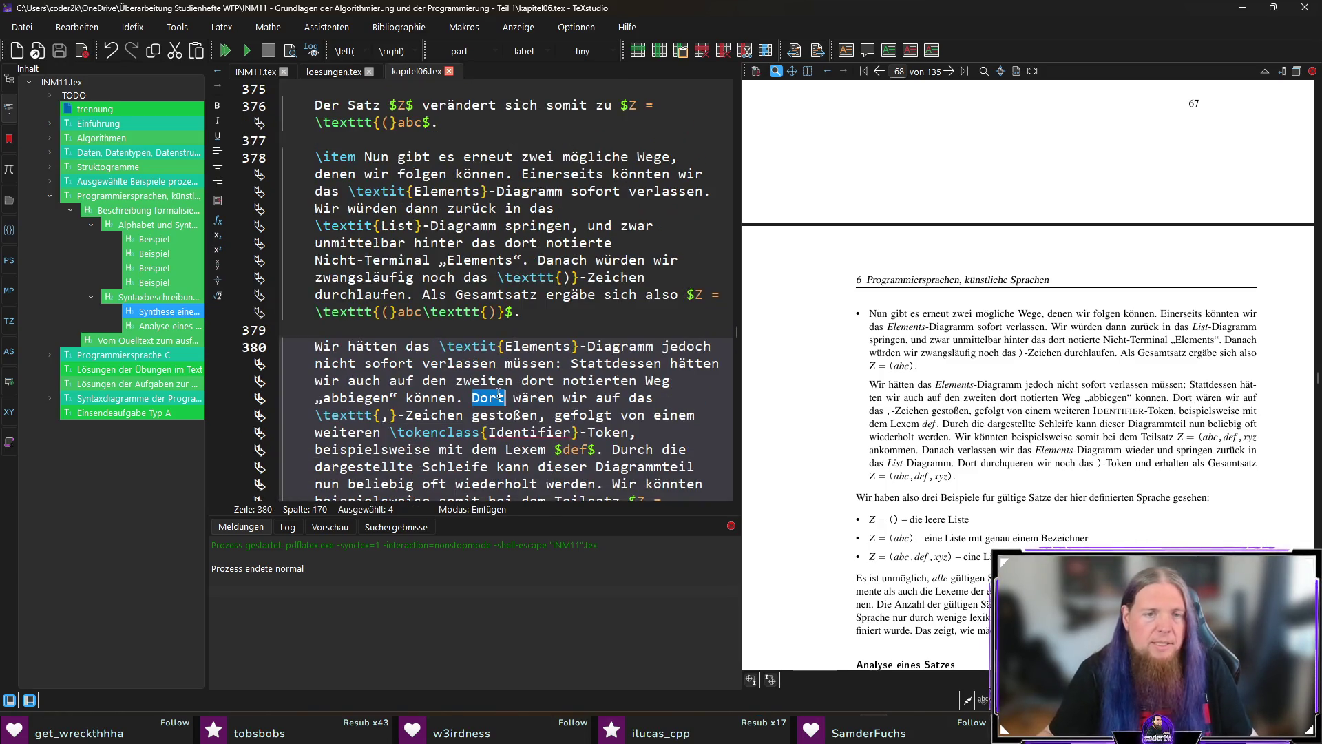
text(Dann)
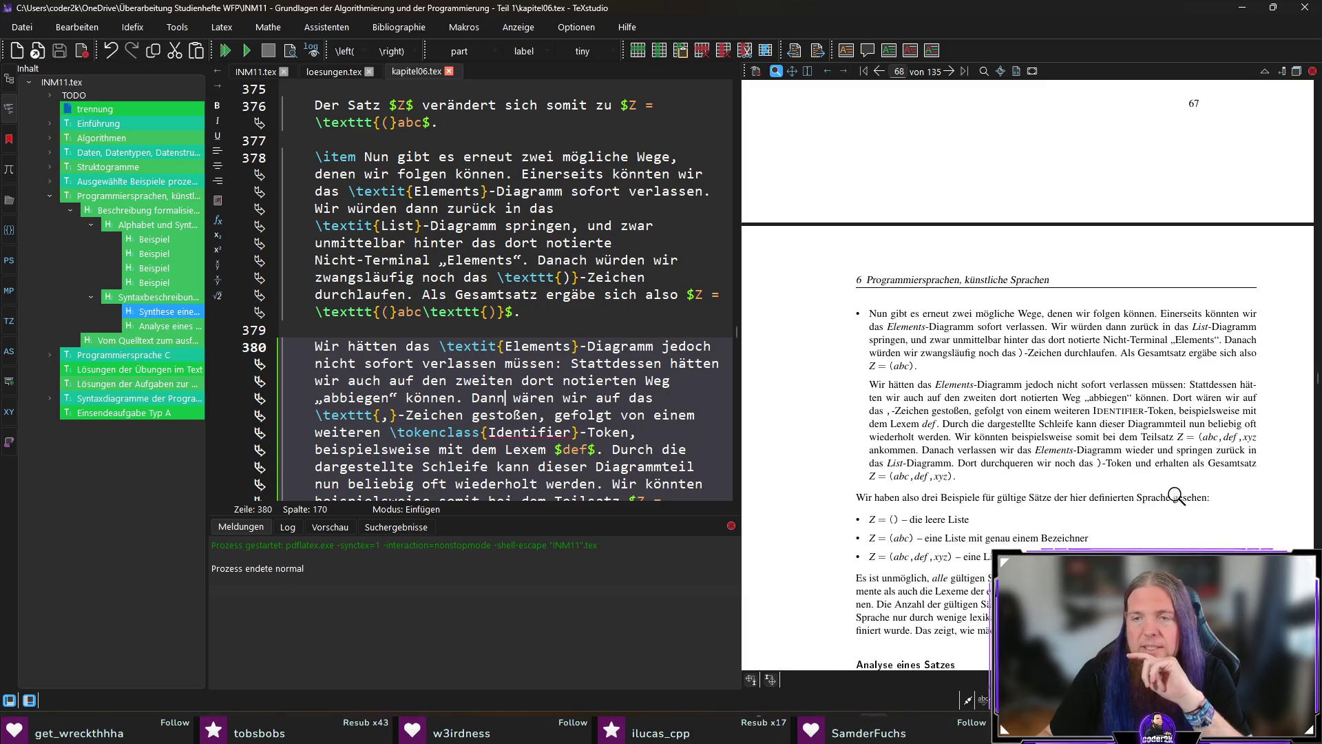
mouse_move(964, 476)
mouse_down()
mouse_move(903, 482)
mouse_move(945, 477)
mouse_up()
scroll(1271, 453, down, 1)
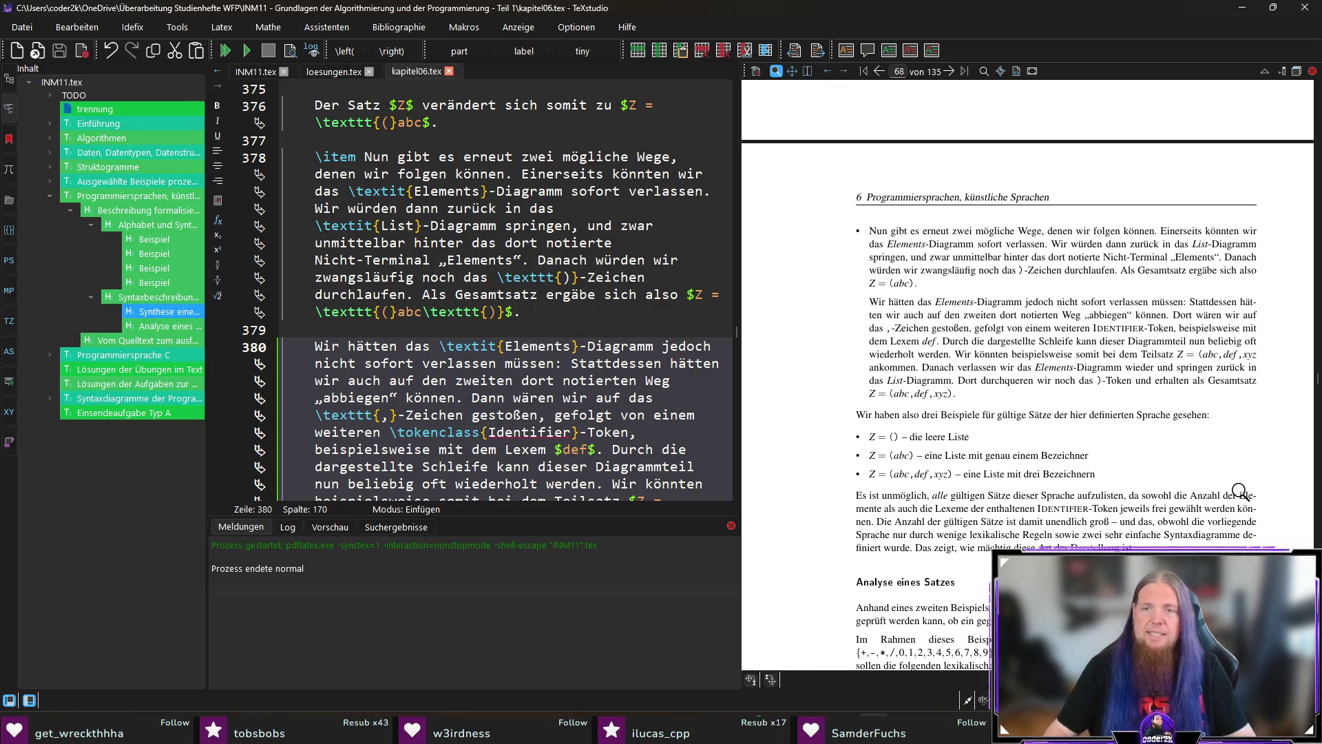
scroll(1029, 436, down, 1)
drag(895, 353, 893, 355)
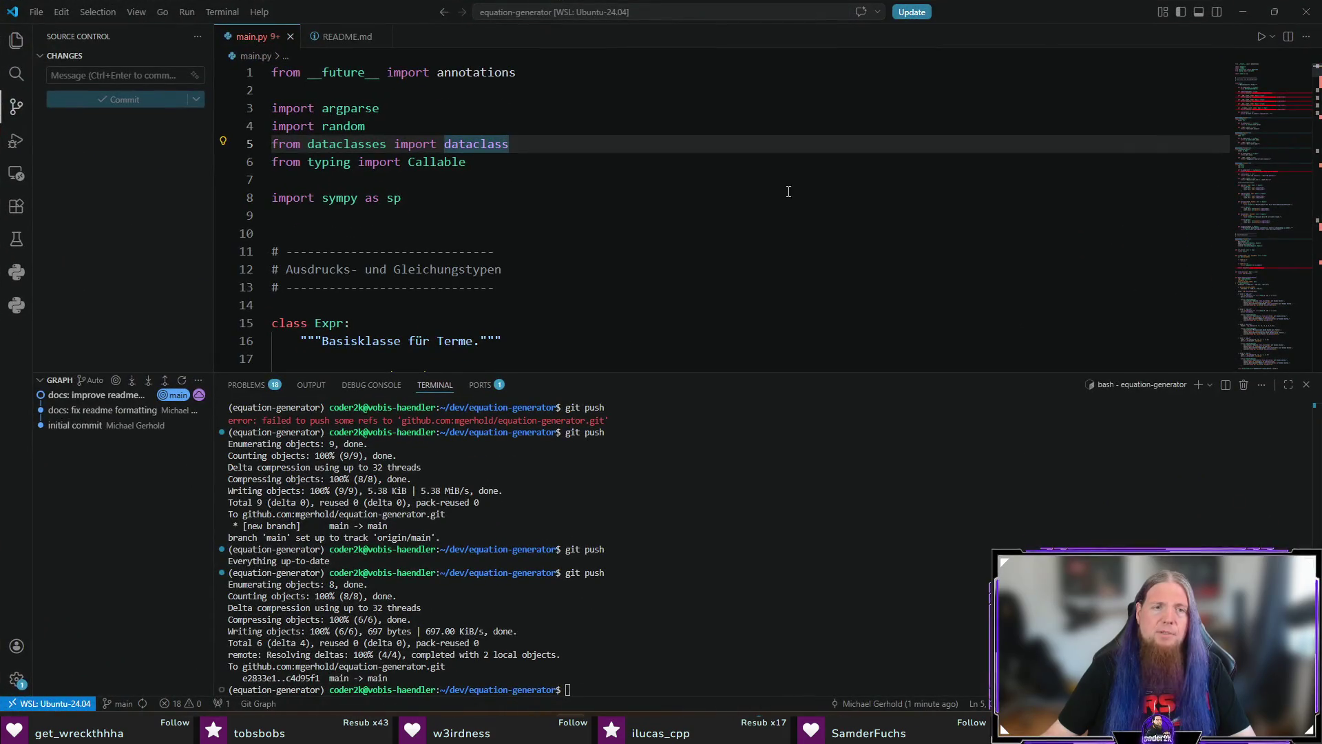
Hide the terminal panel and highlight main.py's sympy import line
click(800, 253)
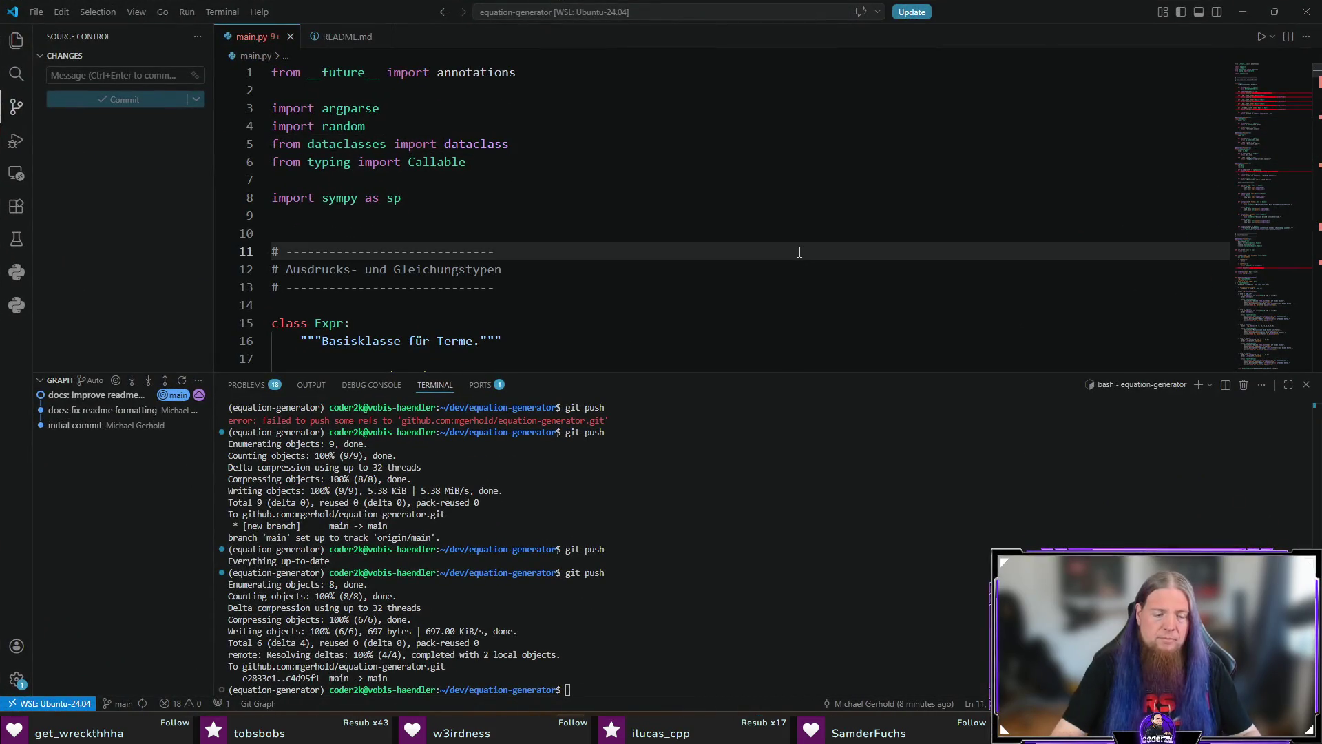
key(ctrl+j)
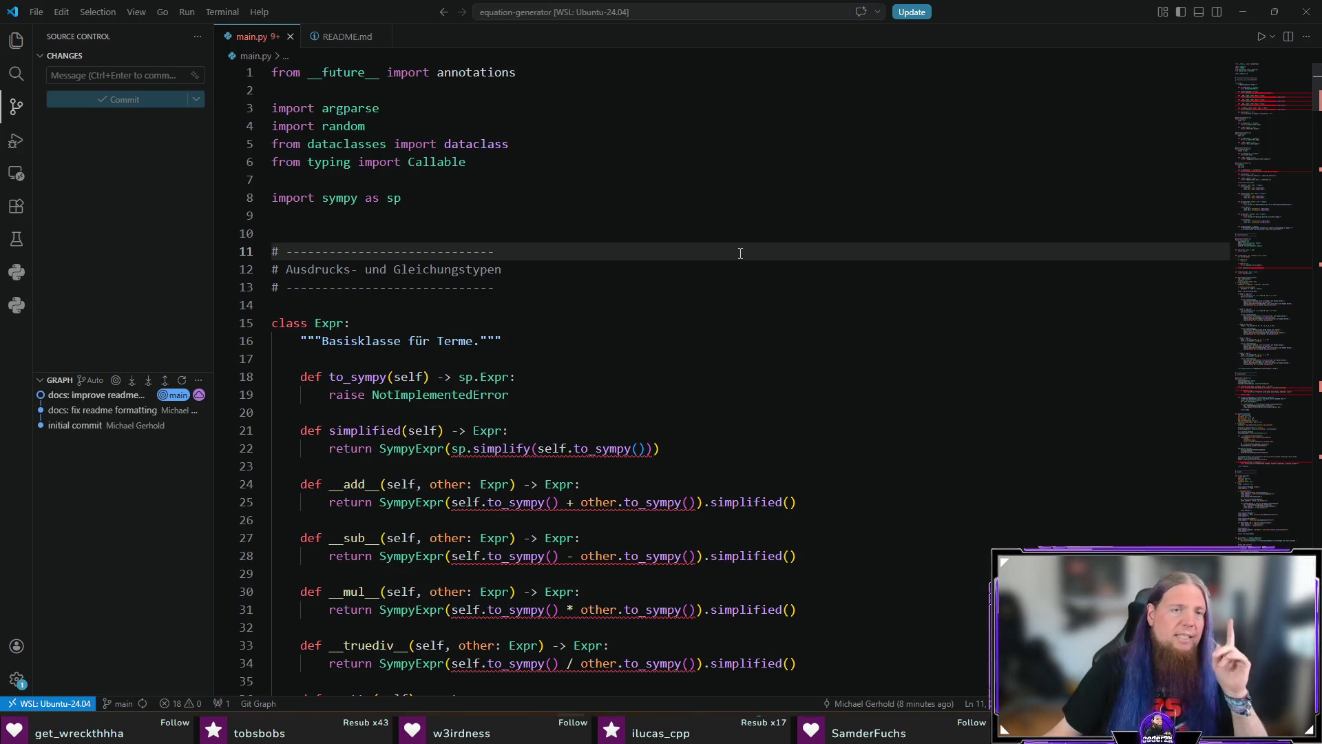
click(526, 199)
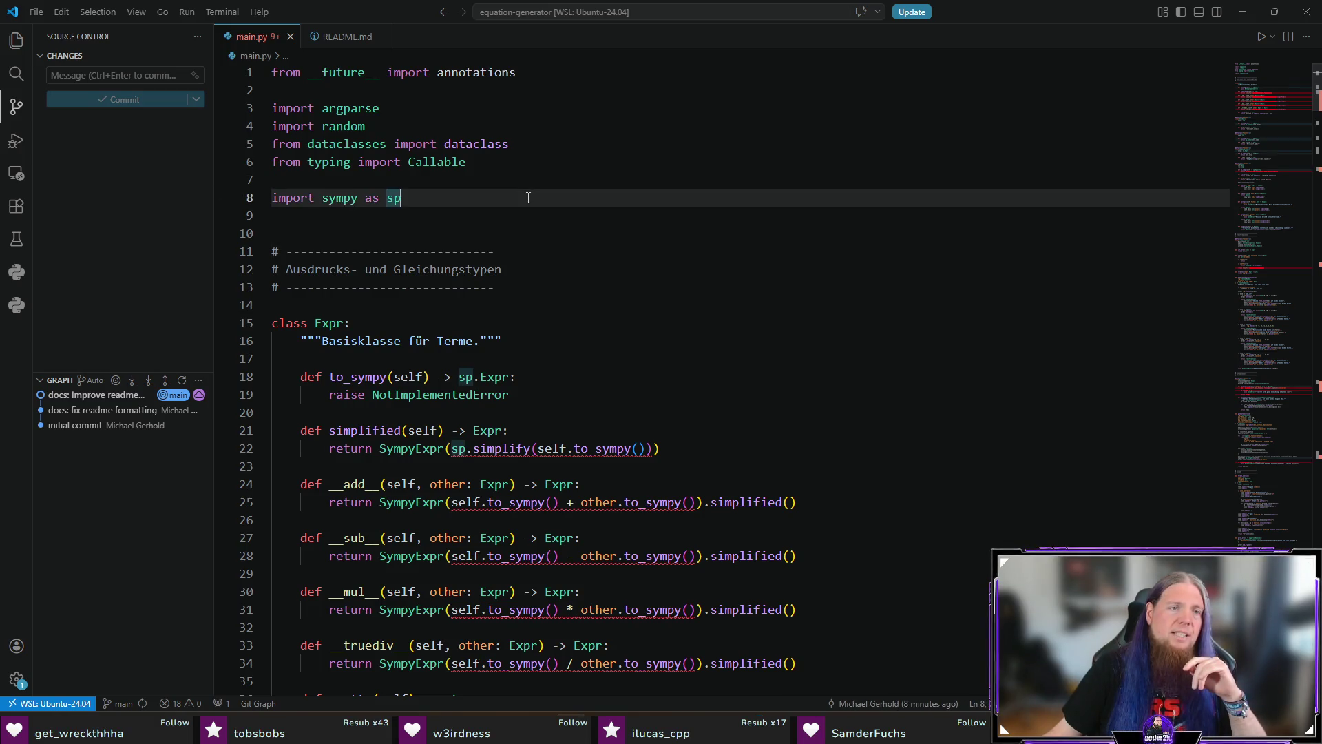
click(531, 180)
click(448, 233)
drag(401, 198, 230, 200)
click(466, 193)
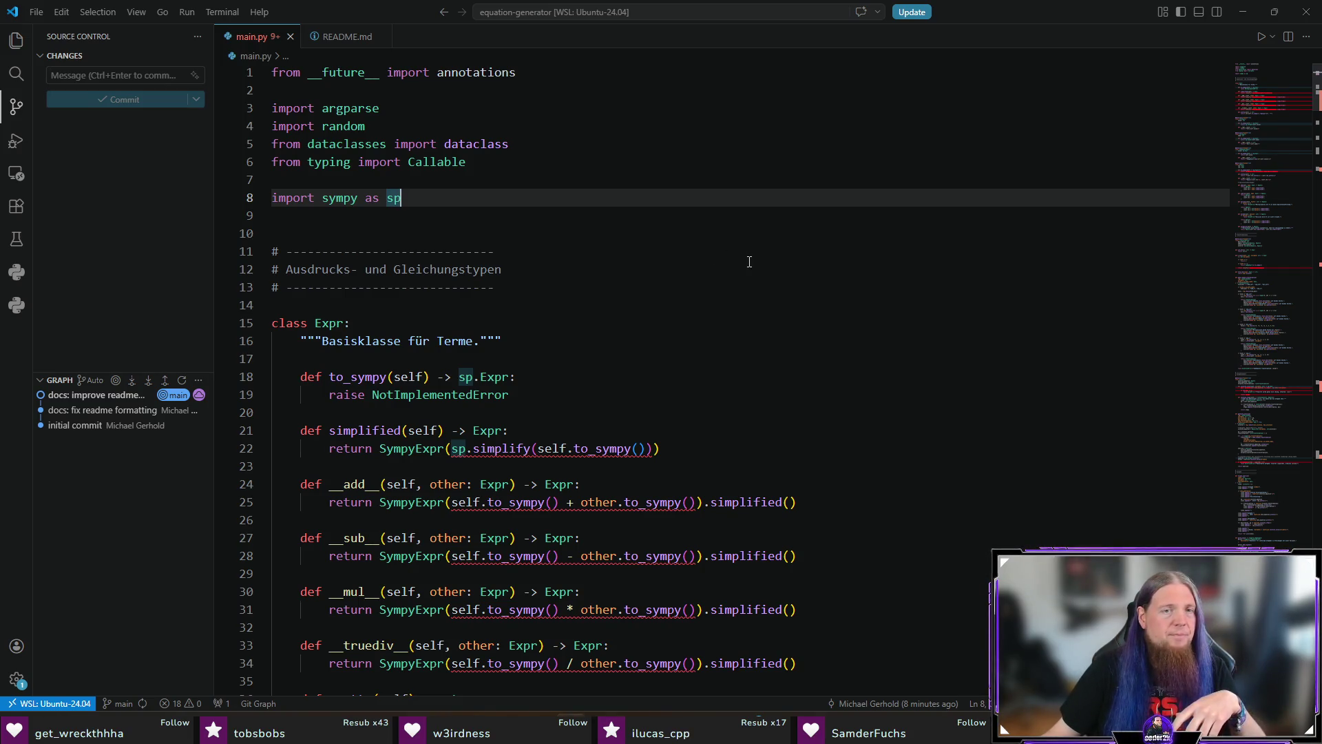
Scroll through main.py briefly, then minimize VS Code
scroll(762, 261, down, 7)
scroll(873, 241, up, 5)
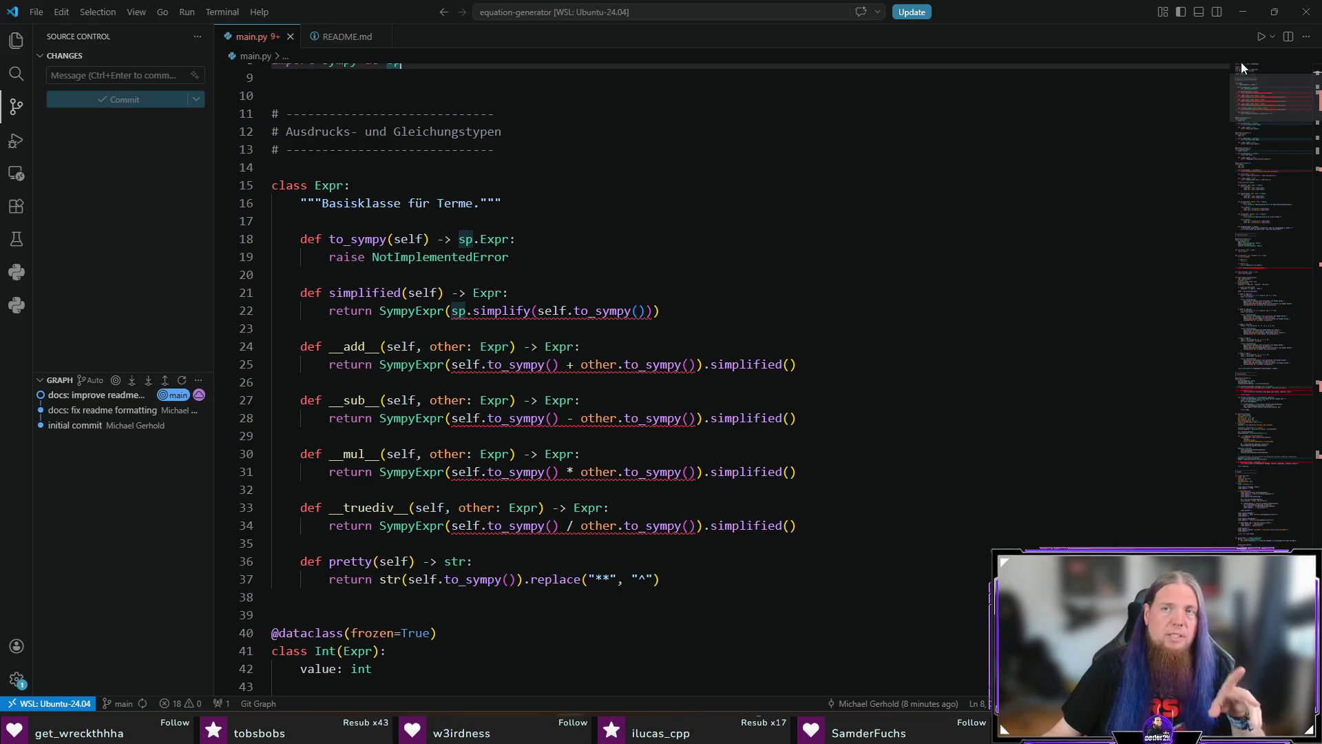
click(1238, 11)
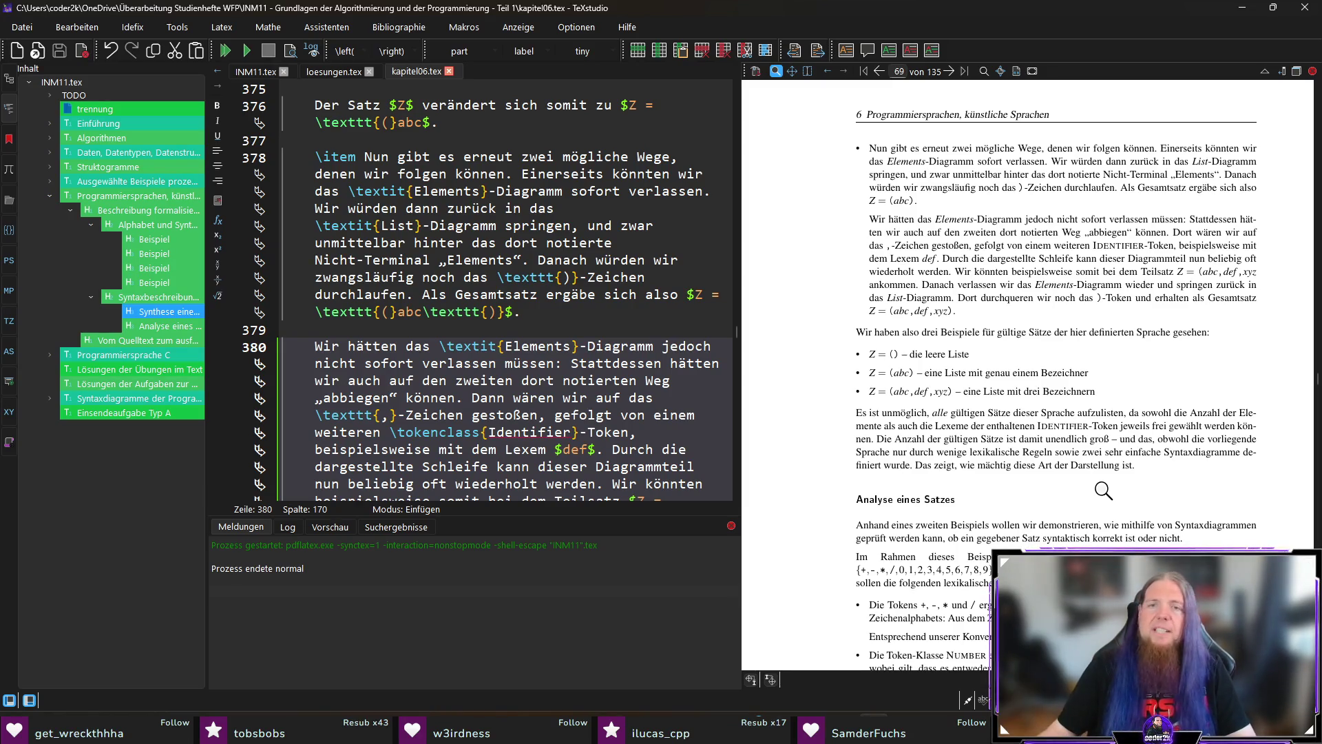
scroll(1104, 490, down, 1)
scroll(1157, 475, up, 1)
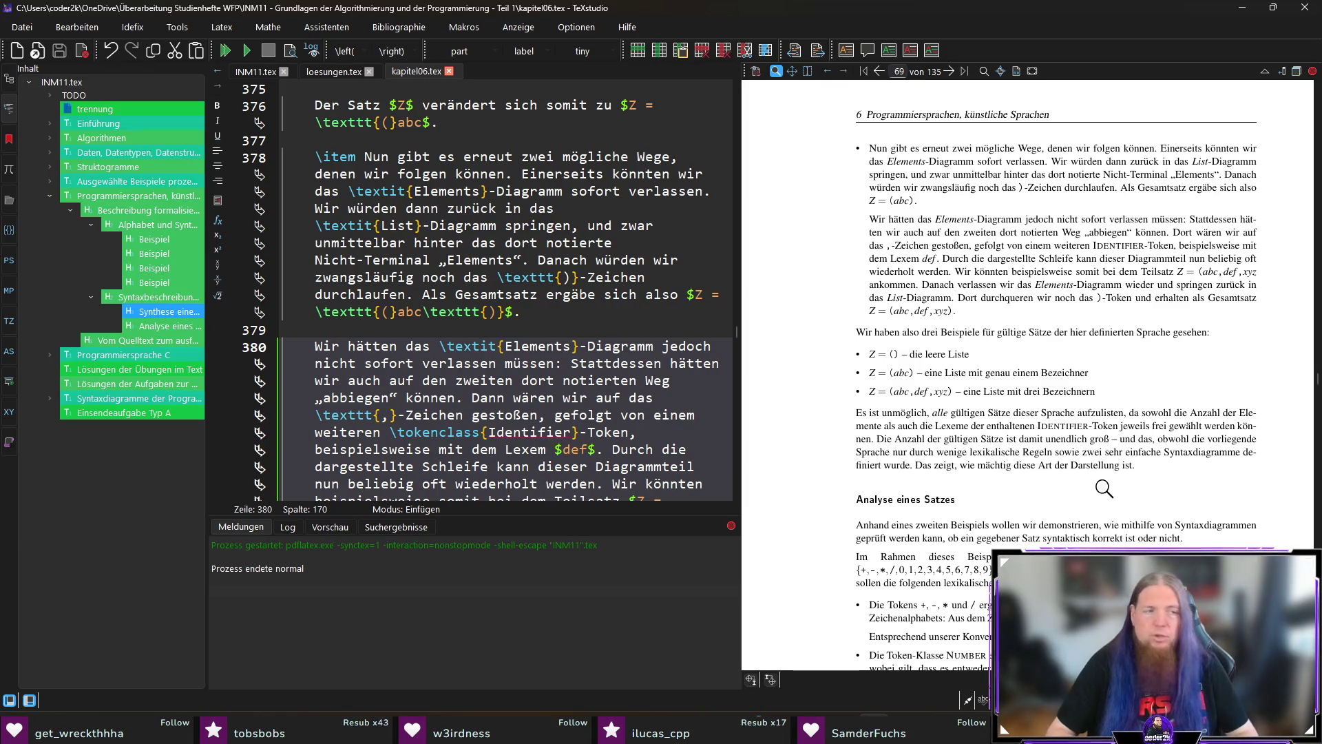
scroll(1104, 488, down, 3)
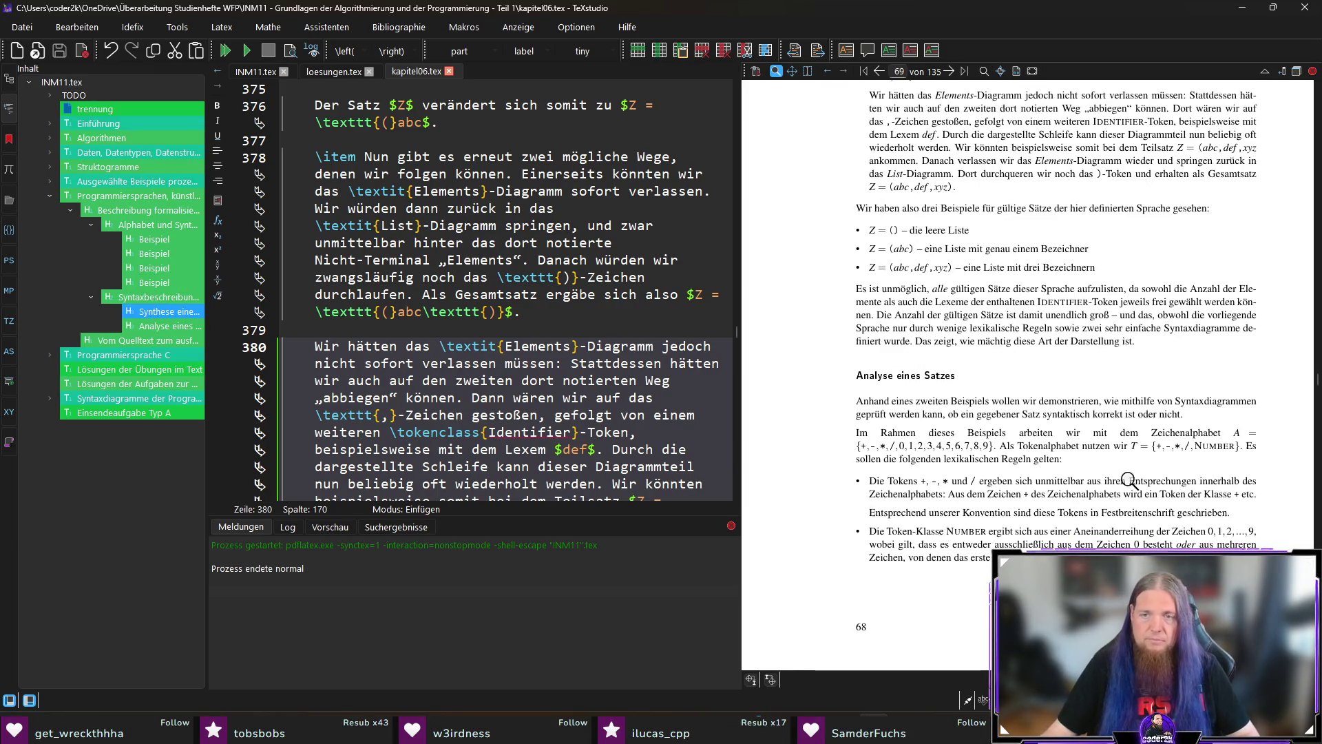
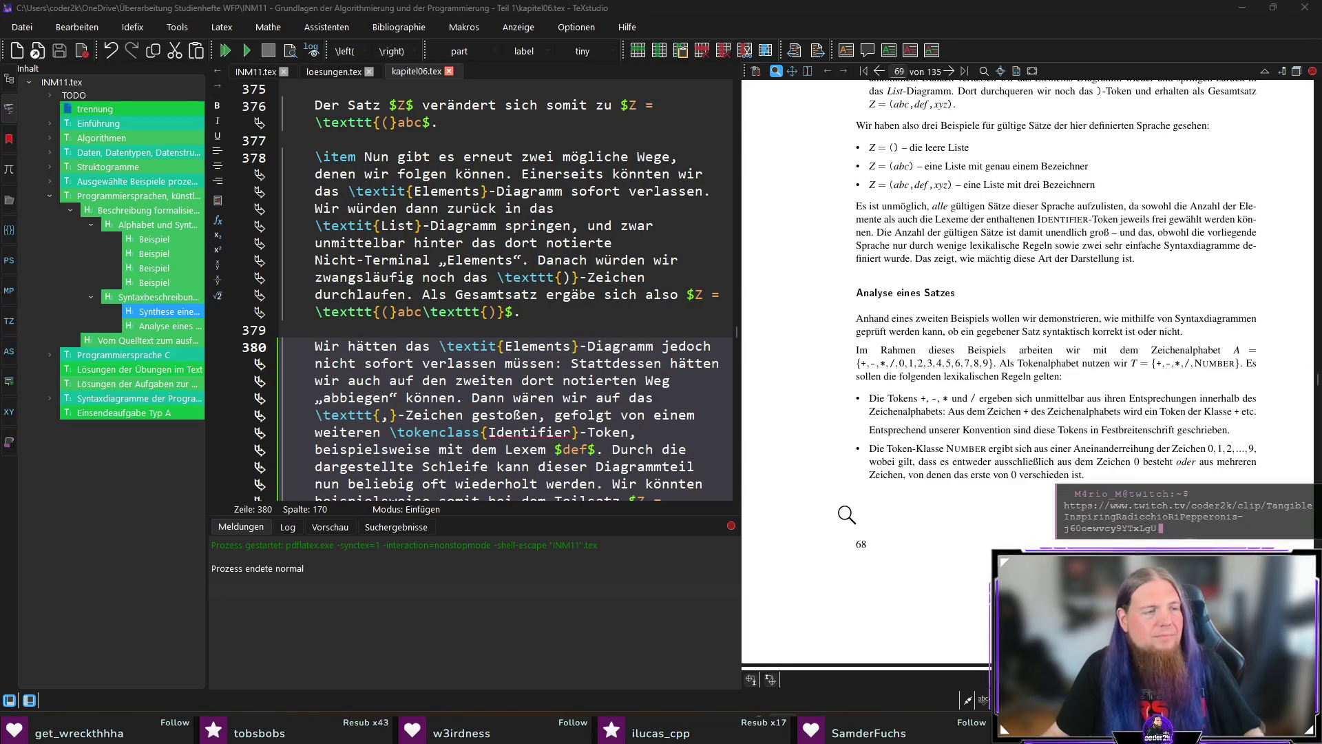
Scroll the PDF to Fig. 6.3's Expression, Term and Factor diagrams and jump to the 'finden' sentence's source
click(916, 22)
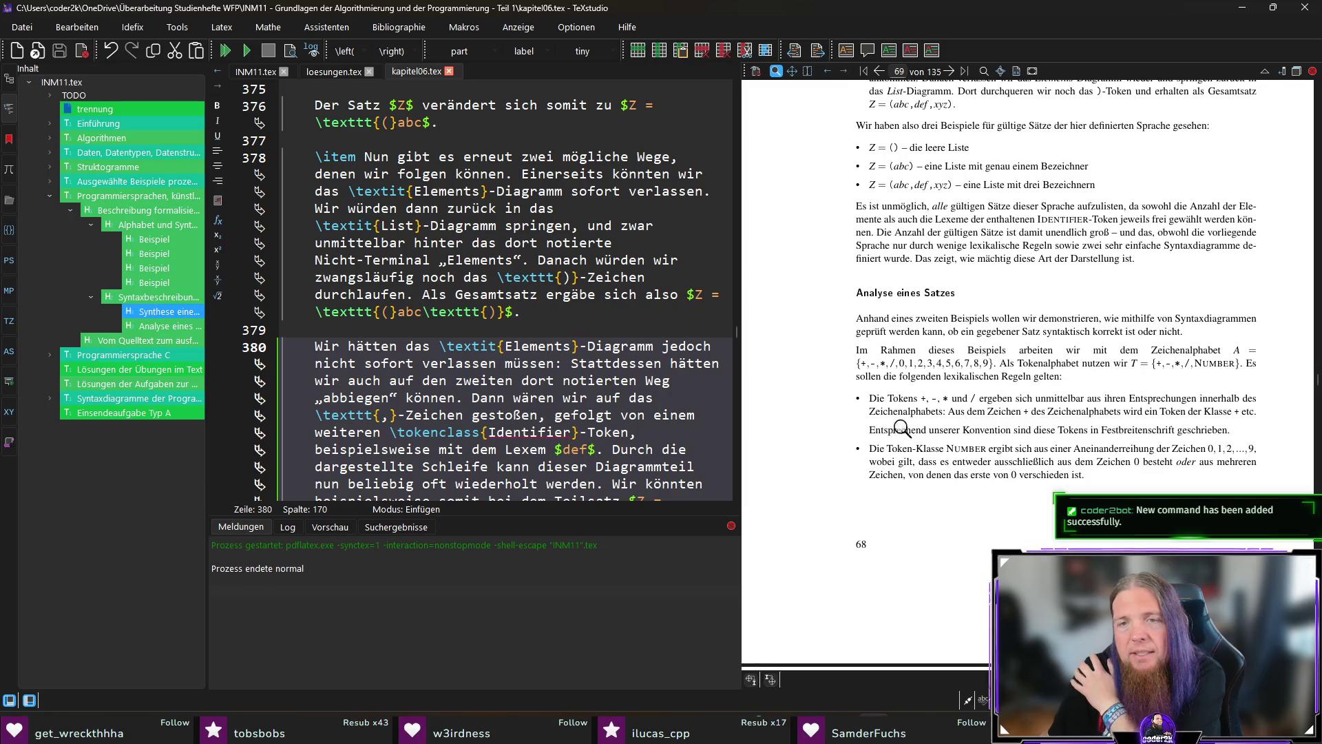
scroll(1136, 473, down, 2)
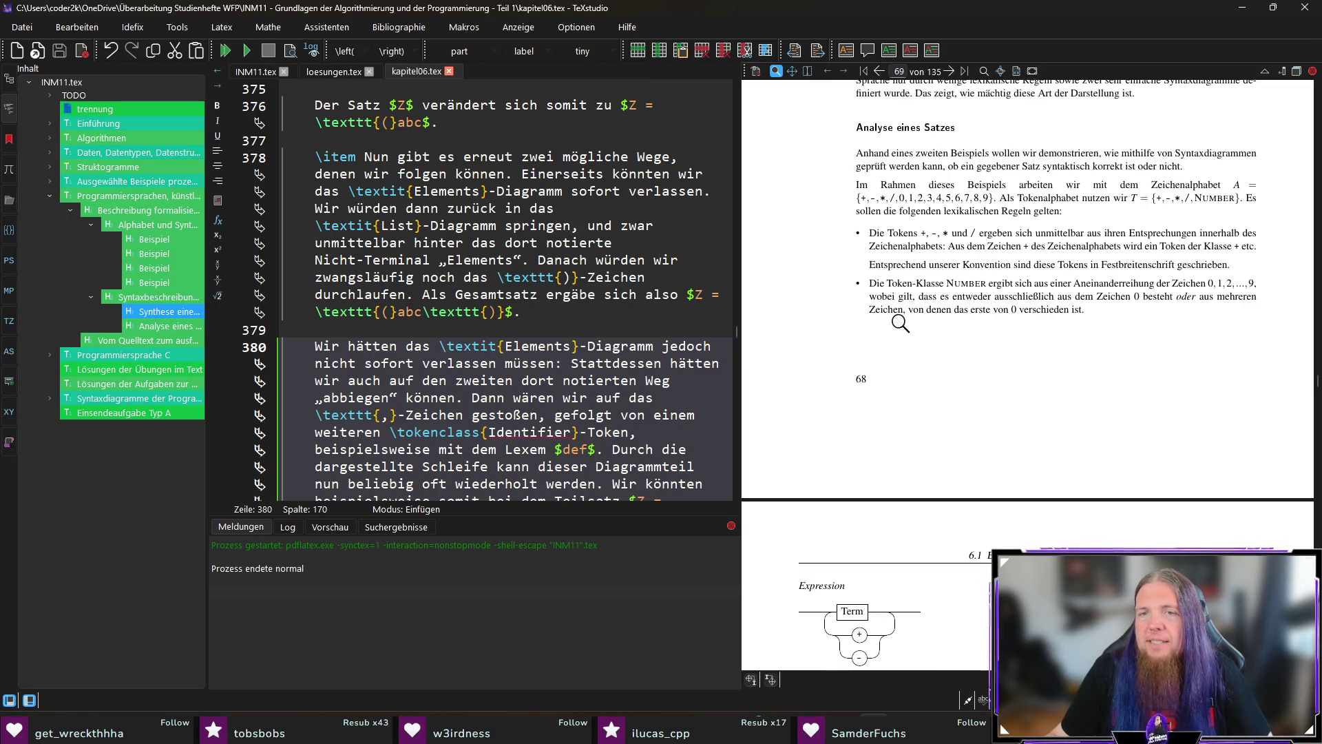
scroll(1012, 328, down, 5)
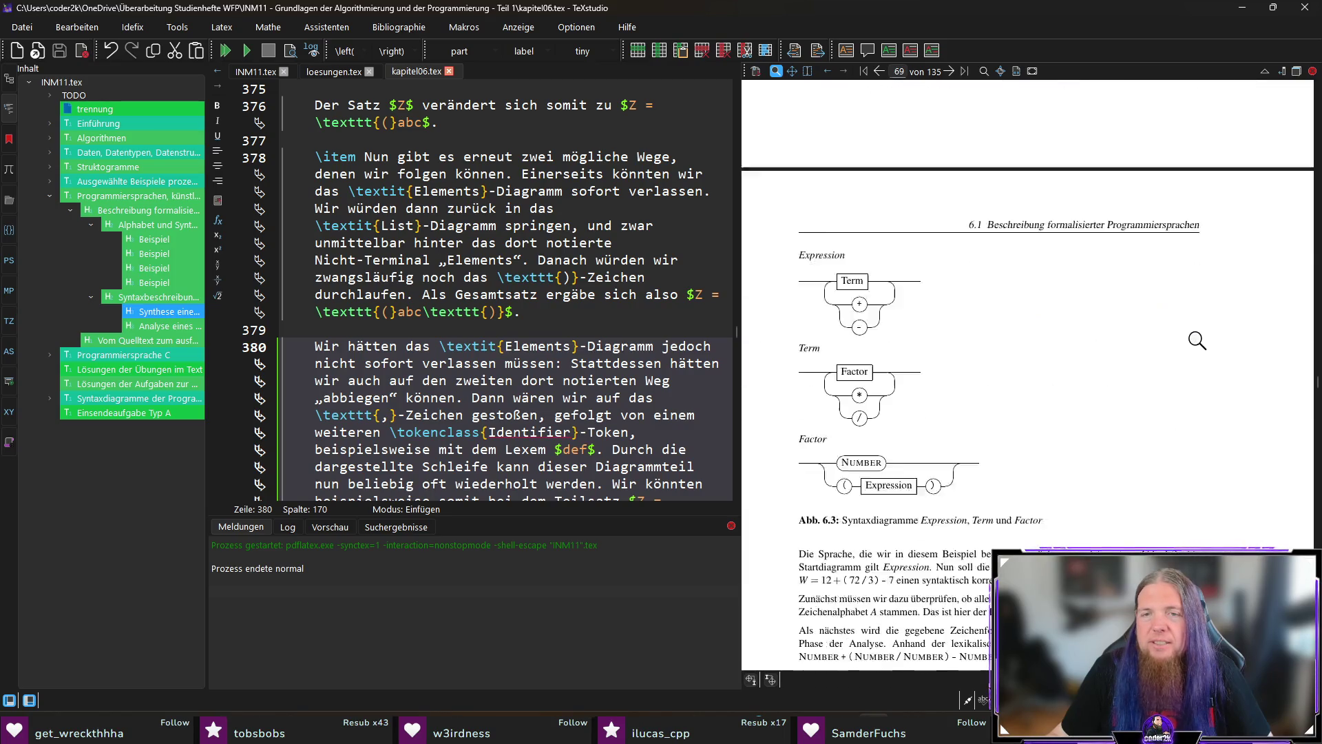
scroll(1197, 340, down, 1)
scroll(923, 241, down, 1)
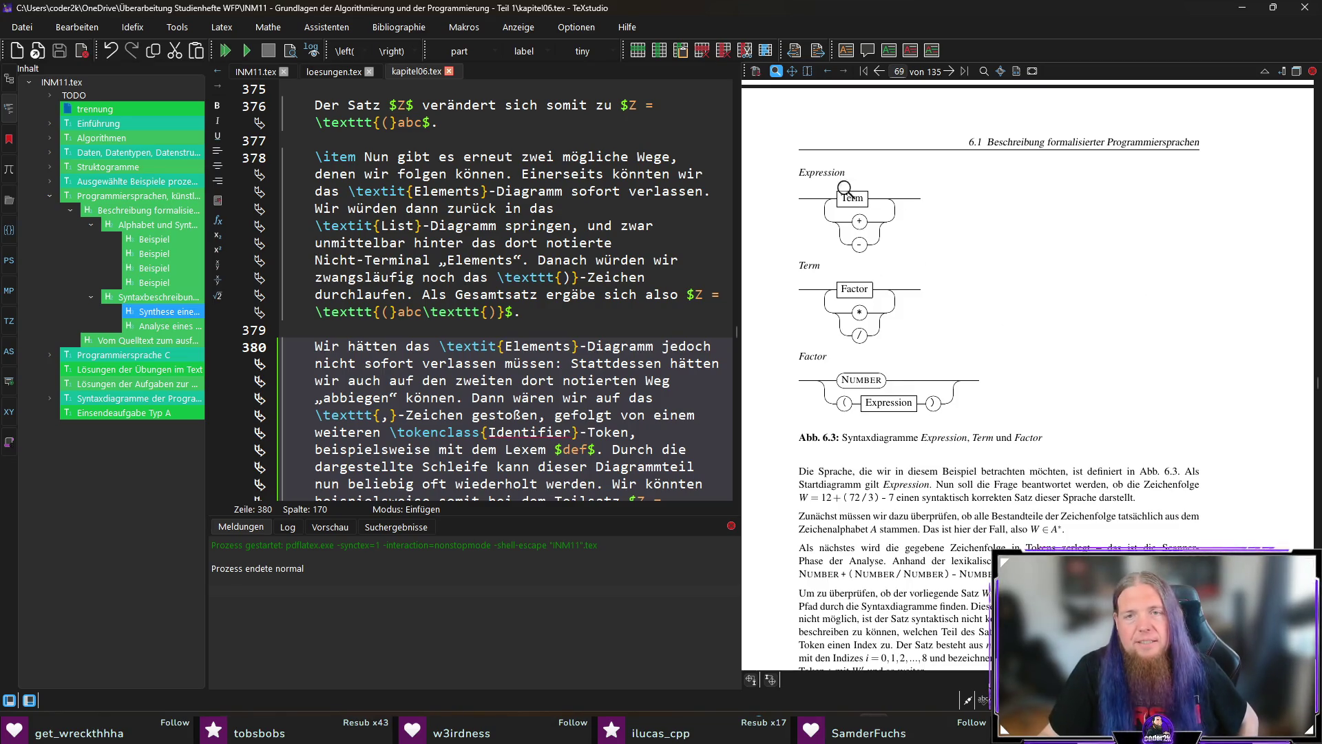
scroll(1245, 392, down, 1)
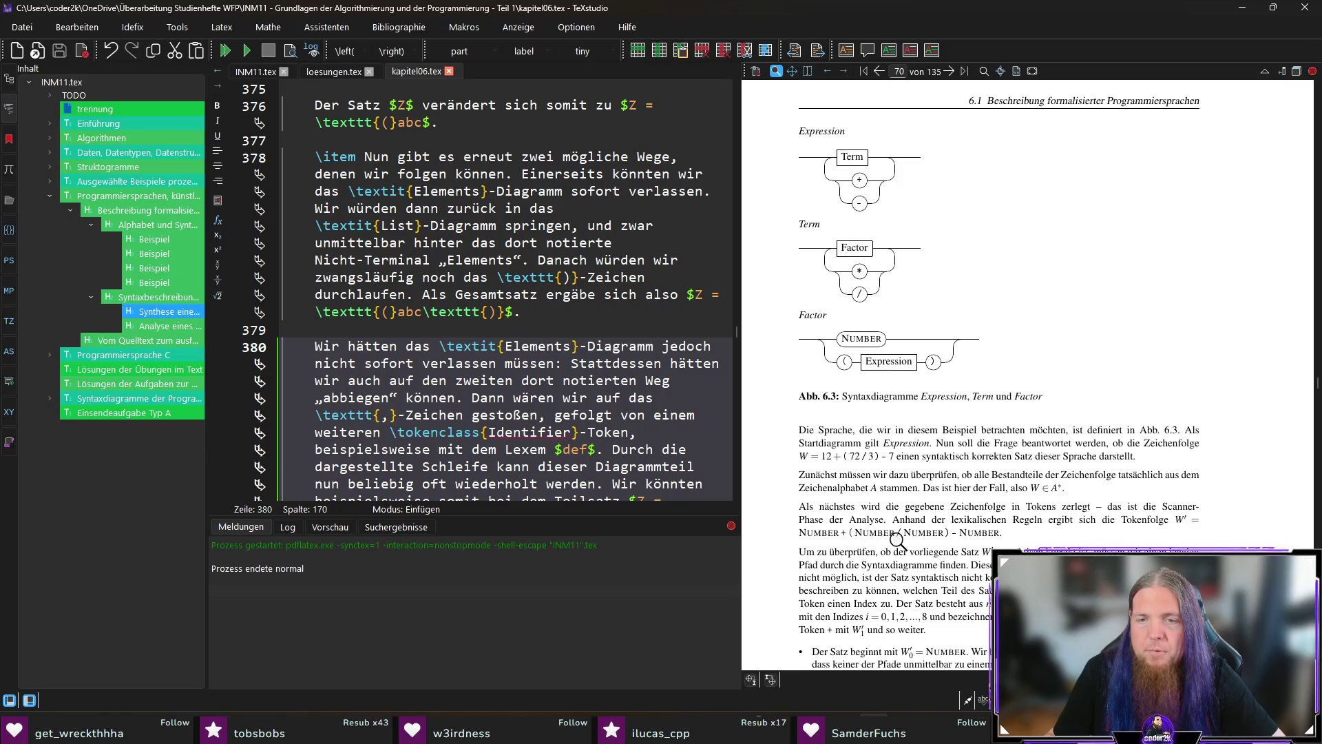
scroll(1242, 542, down, 1)
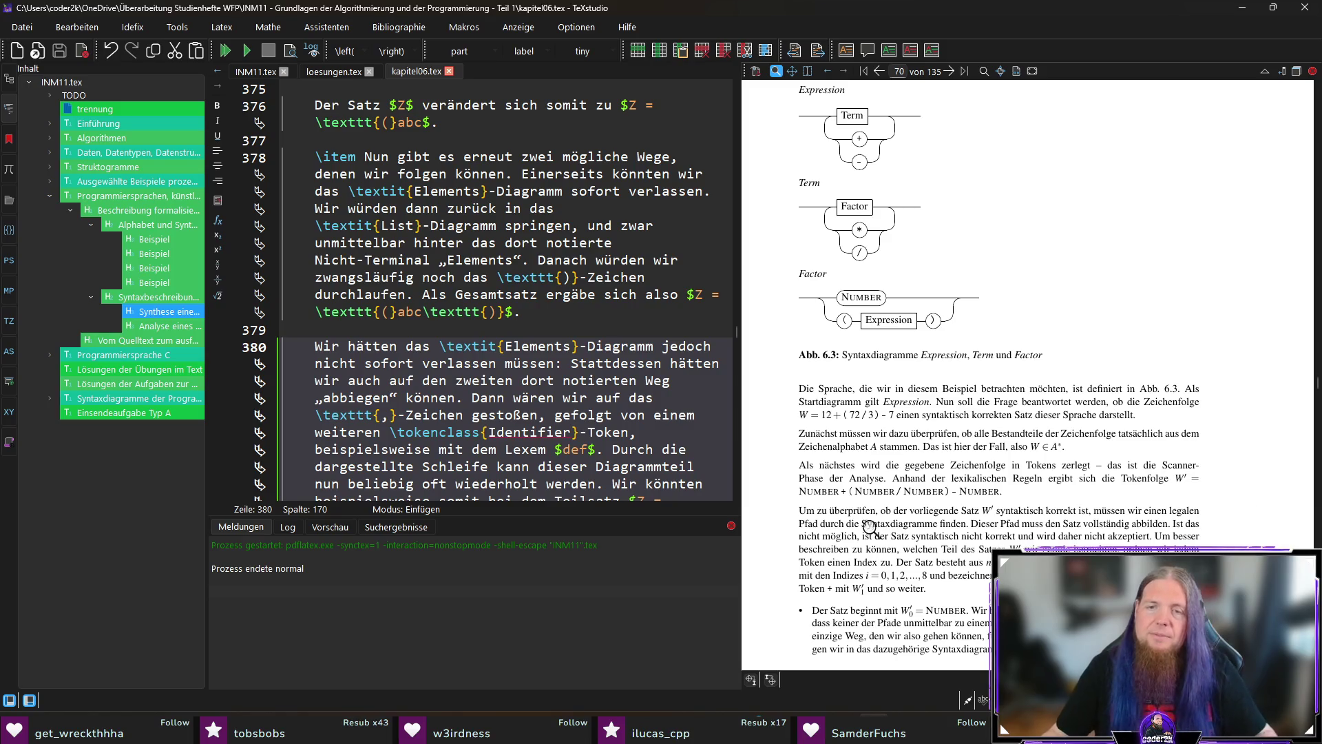
ctrl+click(936, 524)
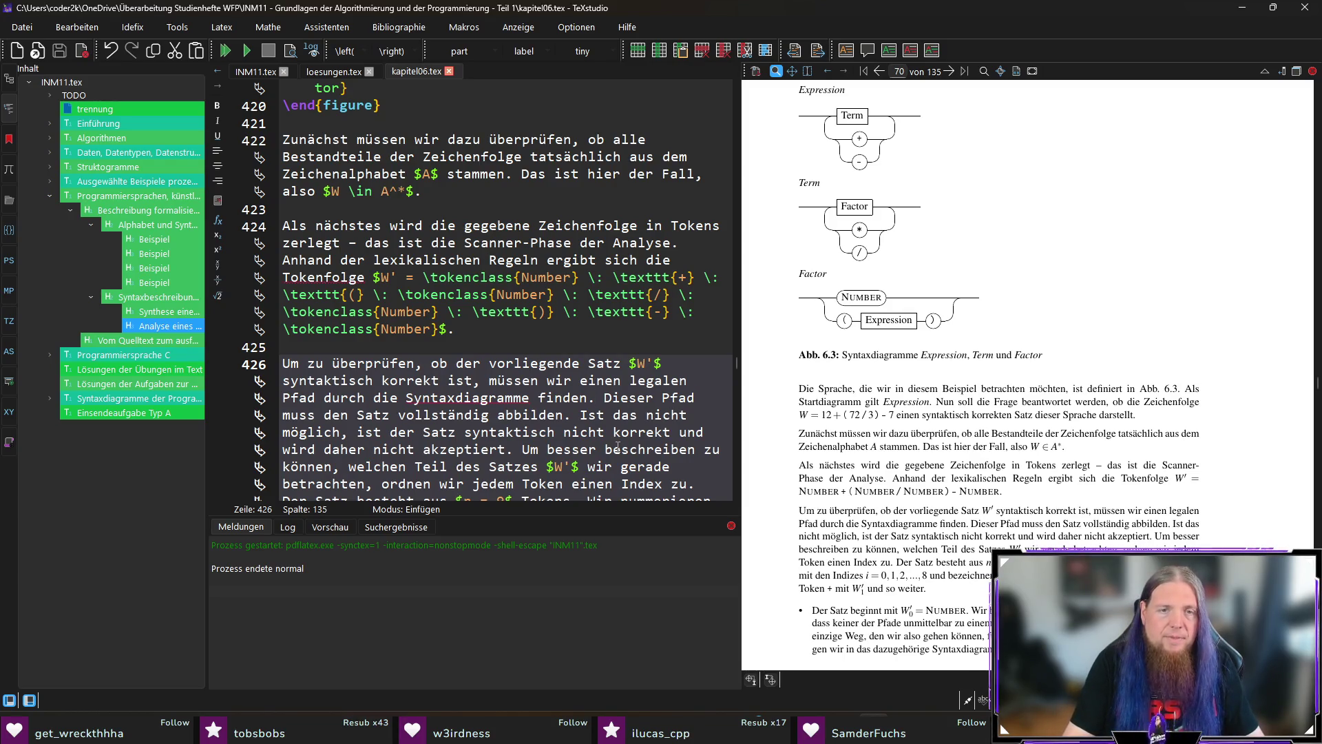
Replace the period after 'finden' with a comma followed by 'der'
key(Left)
key(Left)
key(Left)
key(BackSpace)
text(,)
key(Right)
text(der)
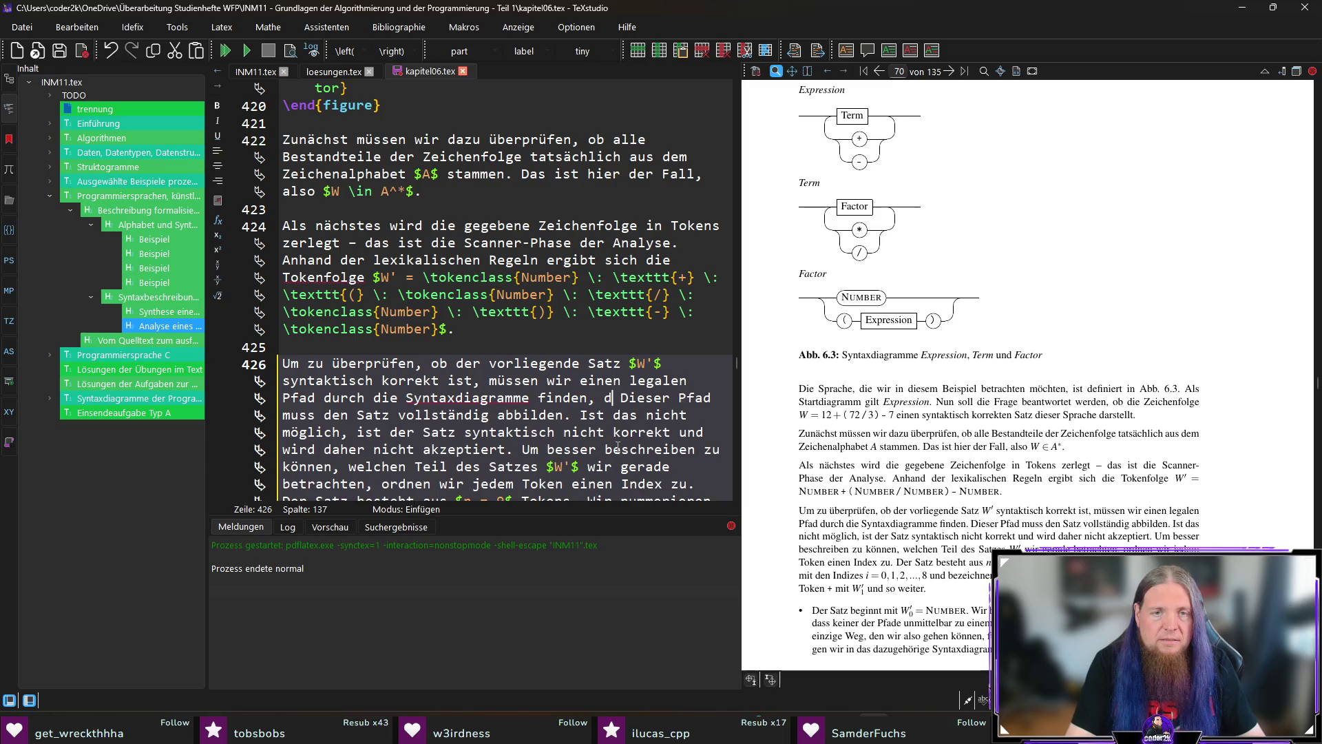
Reword the rest to 'diesen Satz vollständig abbildet' and recompile the PDF
key(Delete)
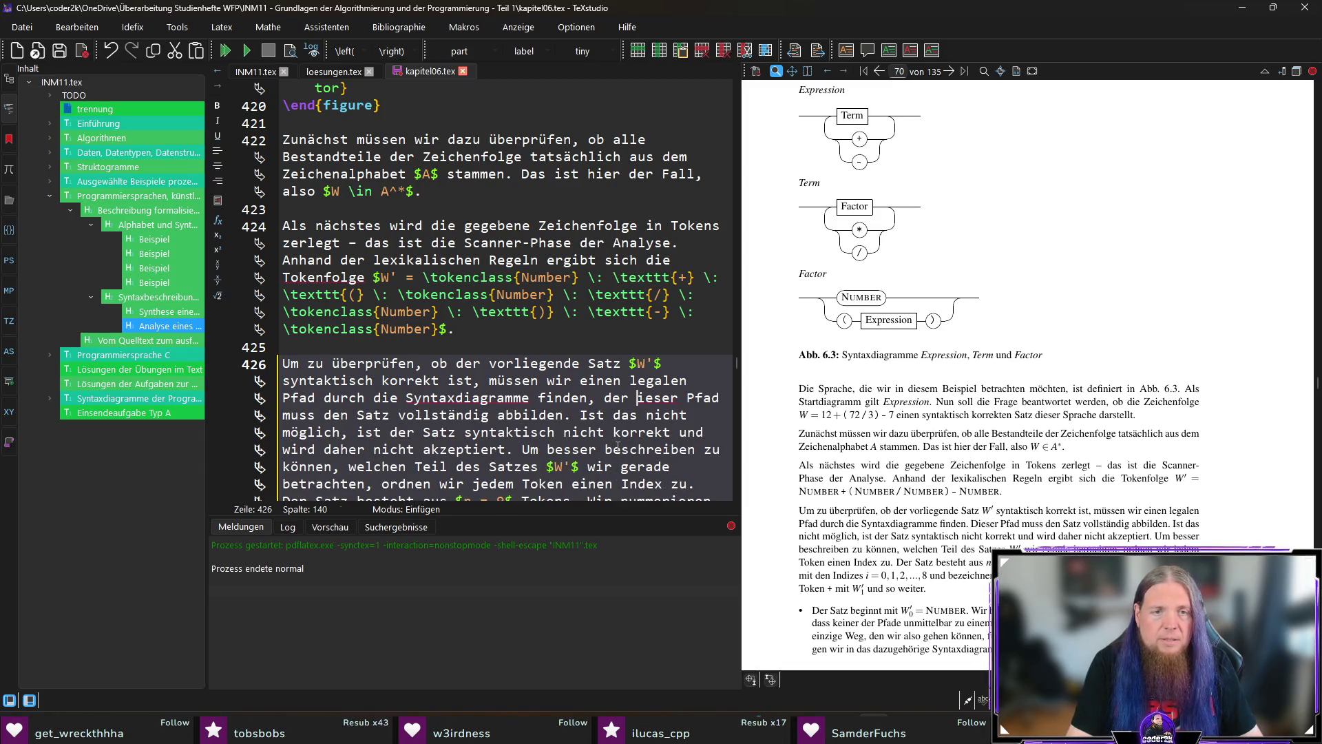
key(ctrl+shift+Right)
key(ctrl+shift+Right)
key(ctrl+shift+Right)
text(diesen)
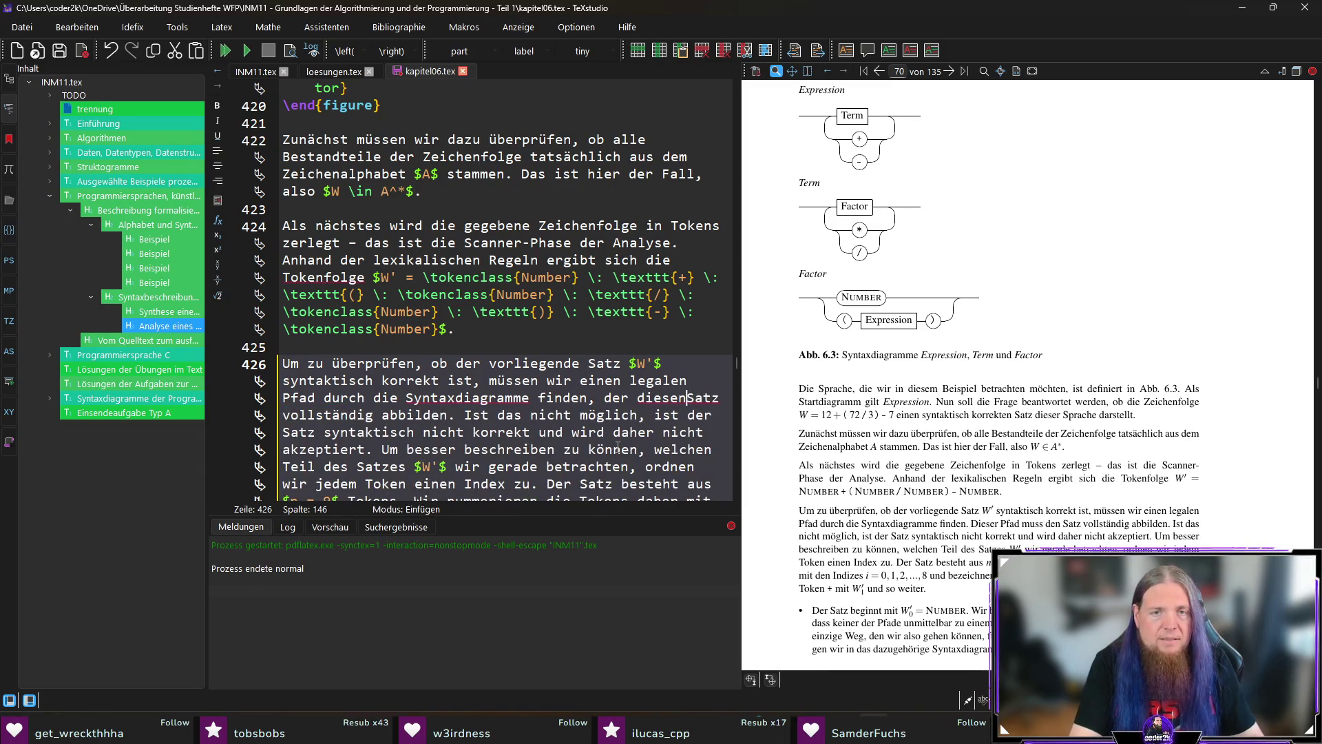
key(ctrl+Right)
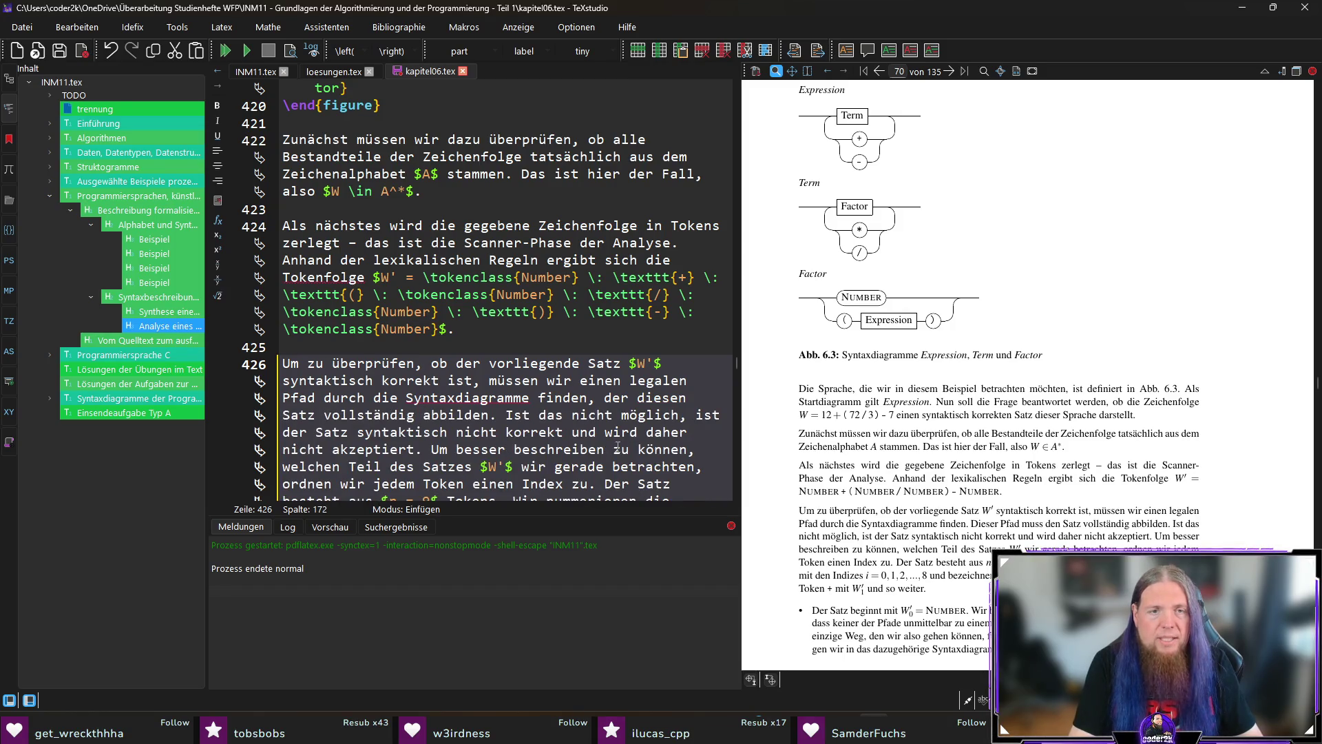
key(Delete)
text(t)
key(F5)
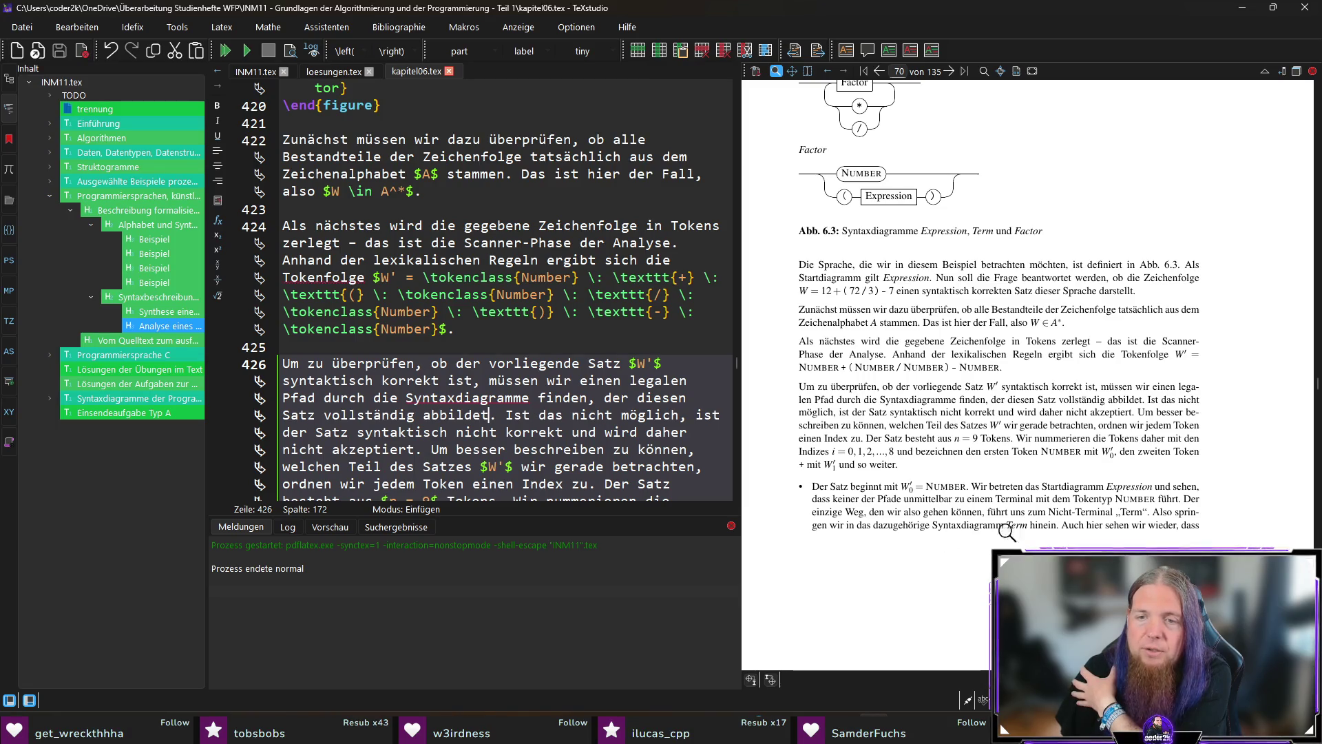
scroll(978, 530, up, 3)
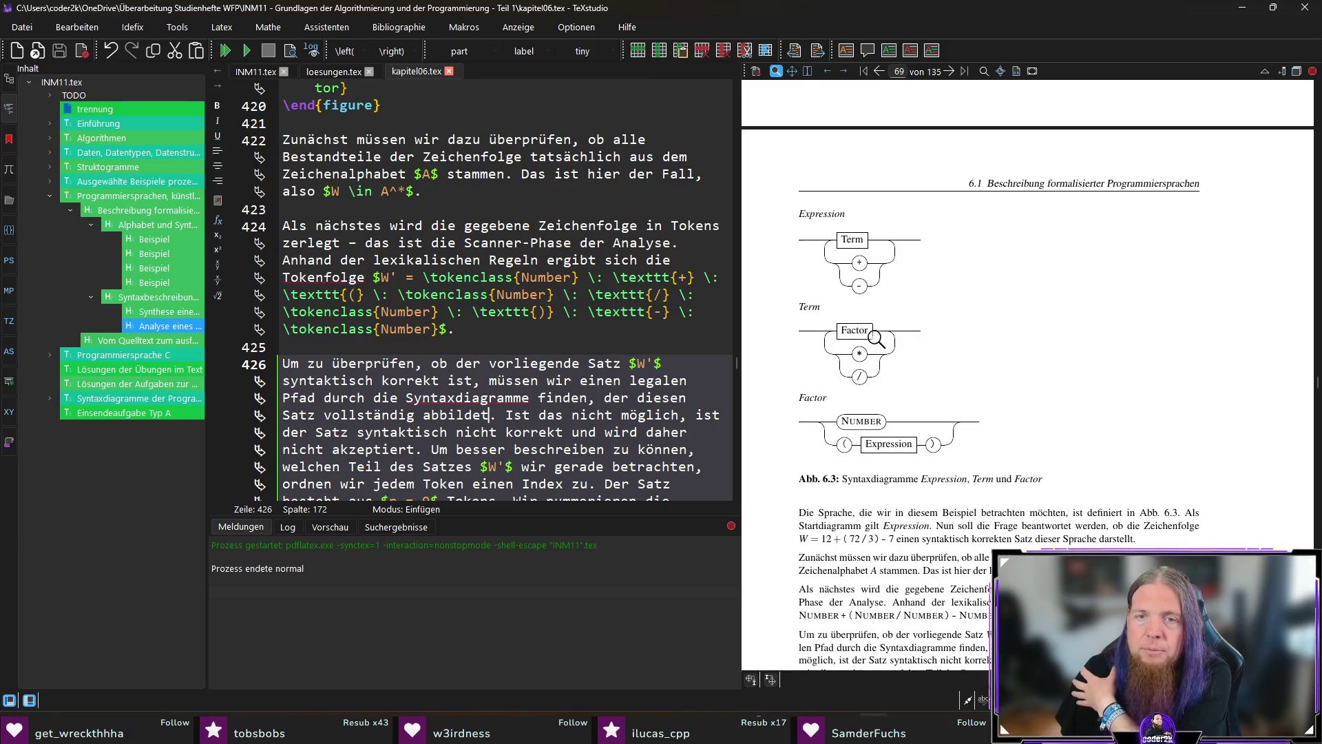
scroll(1058, 355, down, 3)
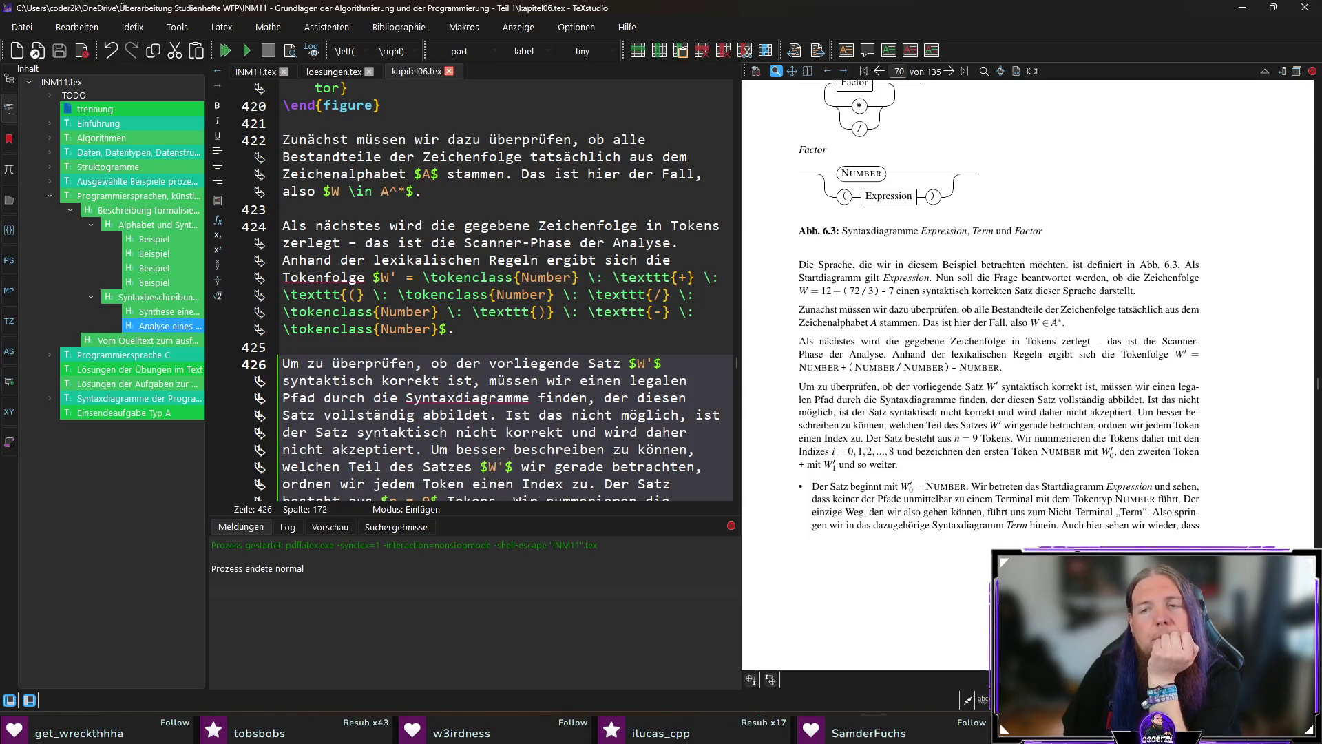
scroll(830, 510, down, 4)
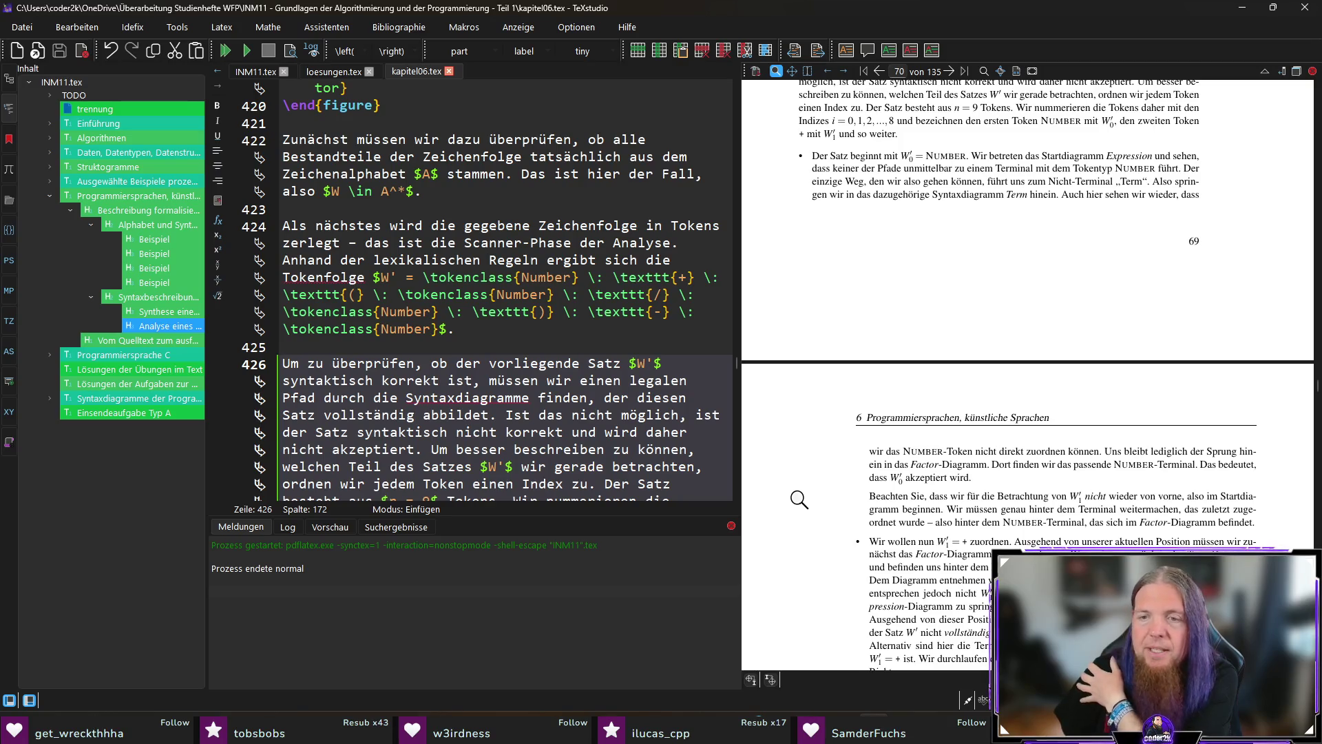
scroll(830, 477, down, 1)
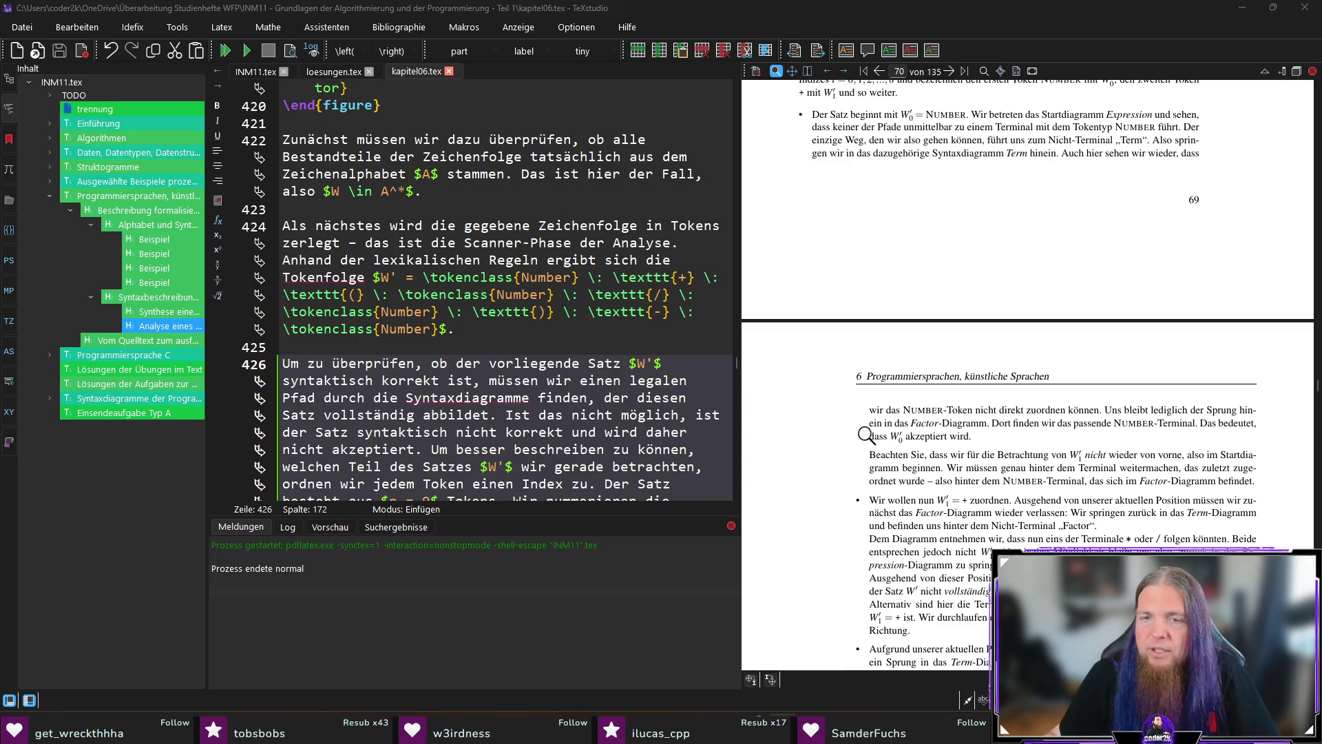
scroll(841, 471, down, 2)
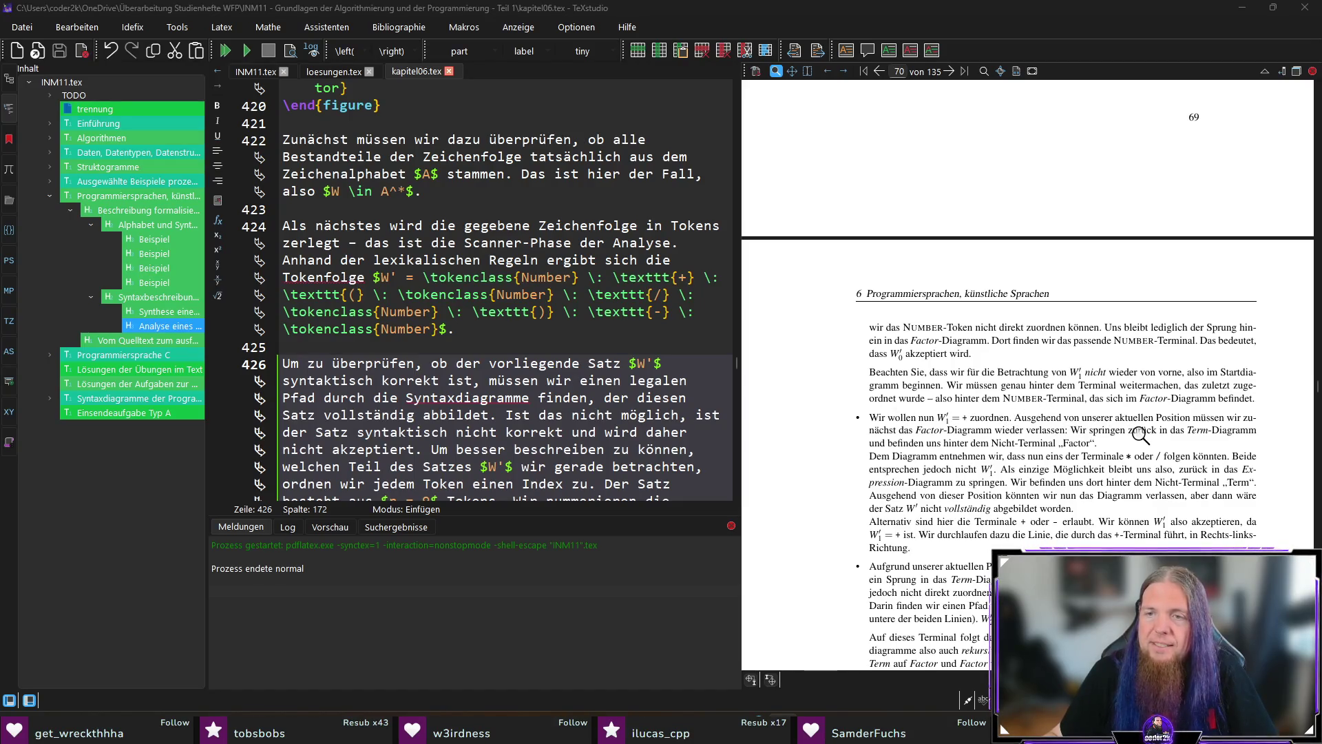
scroll(1272, 411, down, 2)
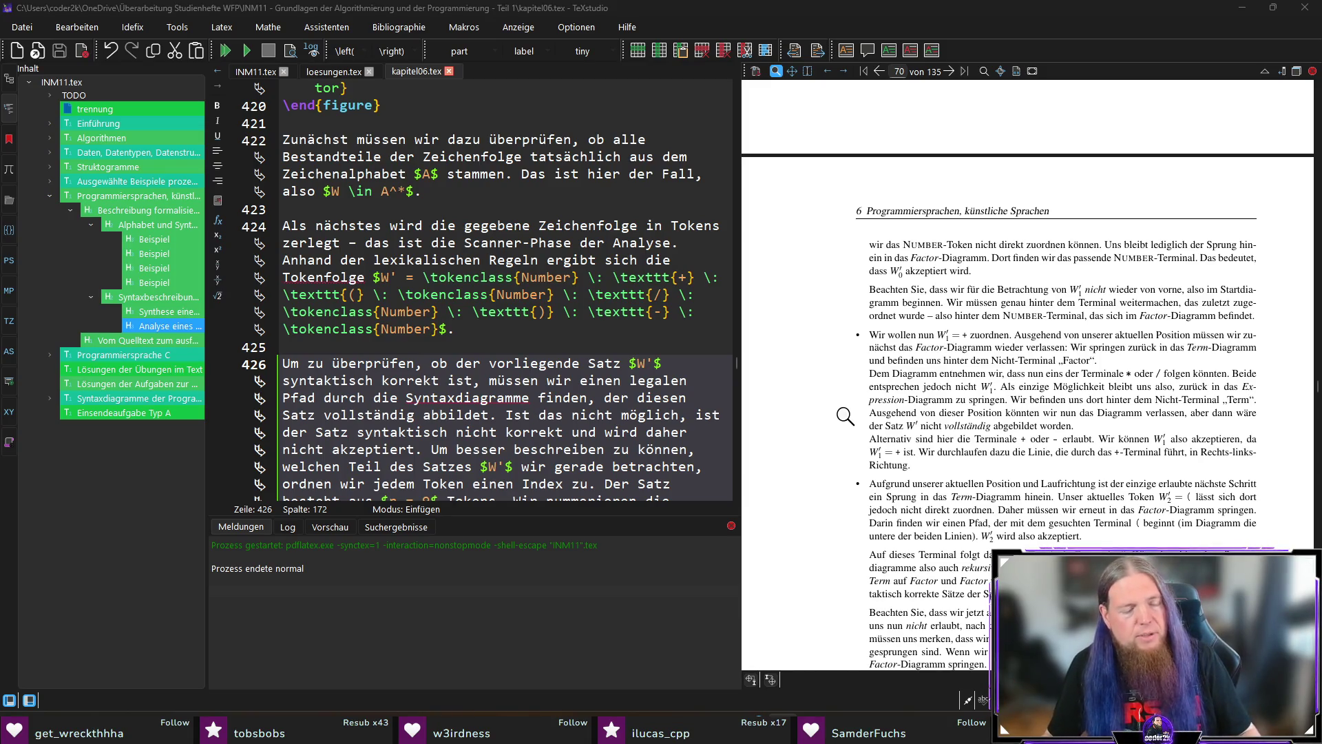
key(ctrl+shift+Escape)
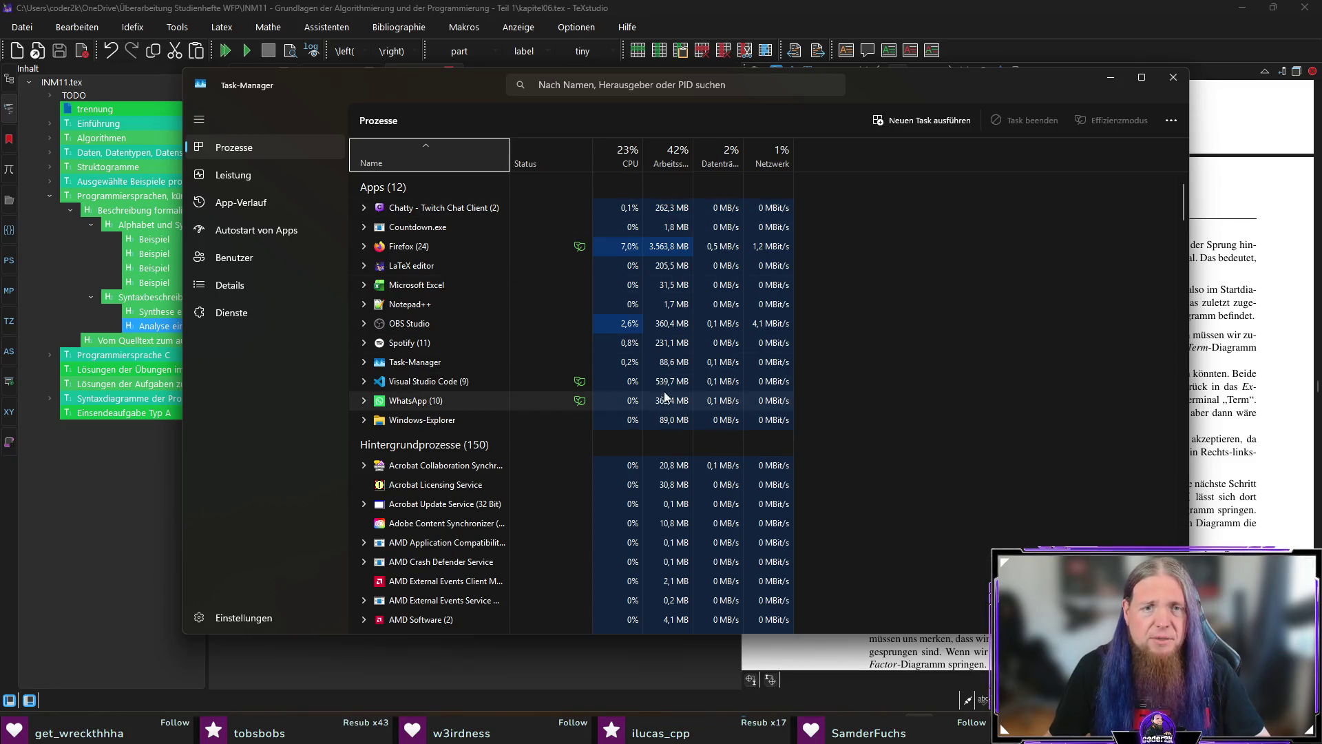
click(1174, 79)
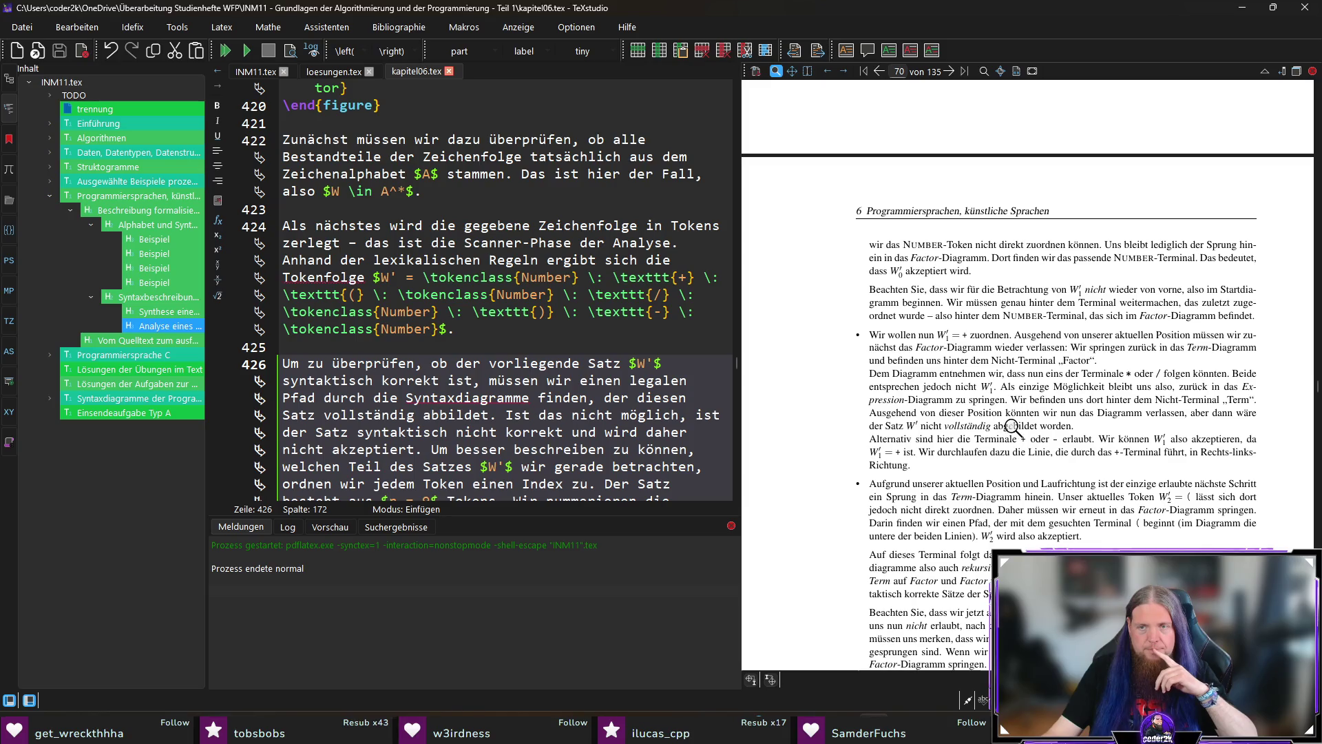
Scroll page 70 and reverse-search the 'nicht vollständig abgebildet' sentence to line 434 of kapitel06.tex
scroll(931, 430, down, 1)
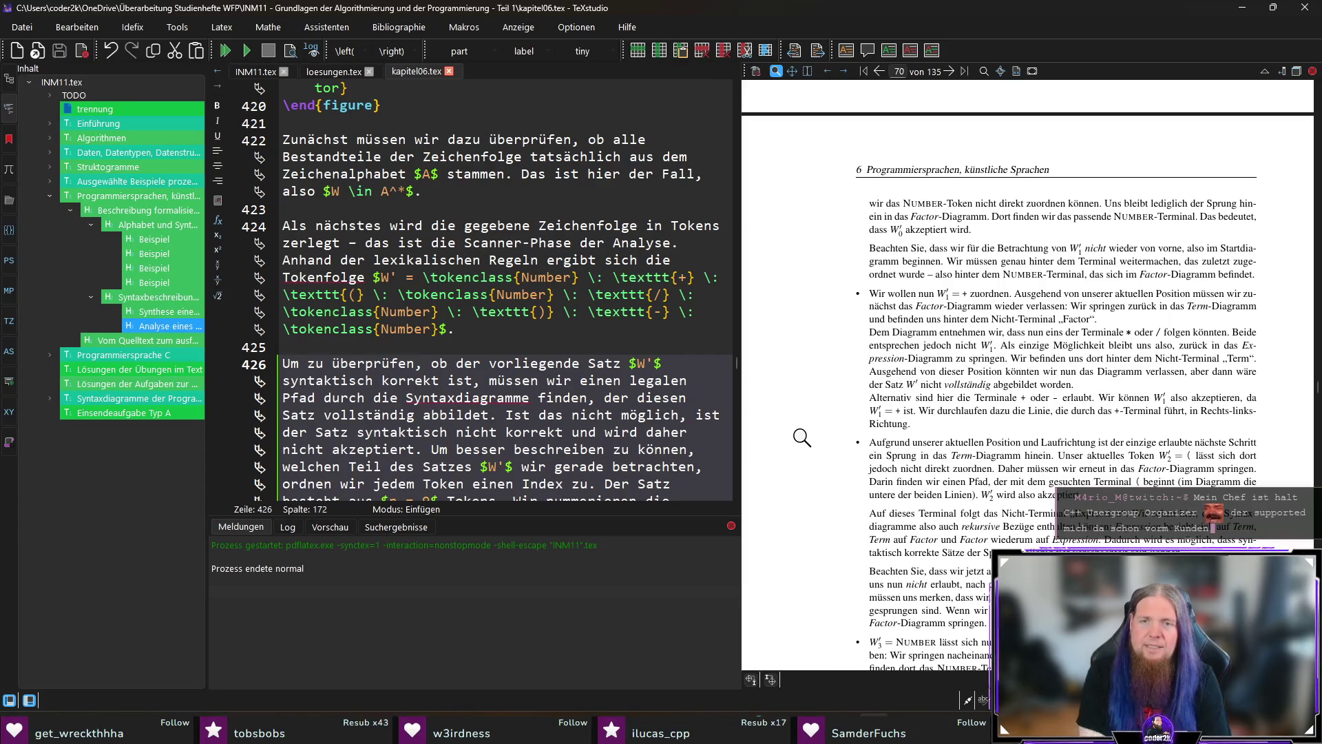
ctrl+click(1014, 387)
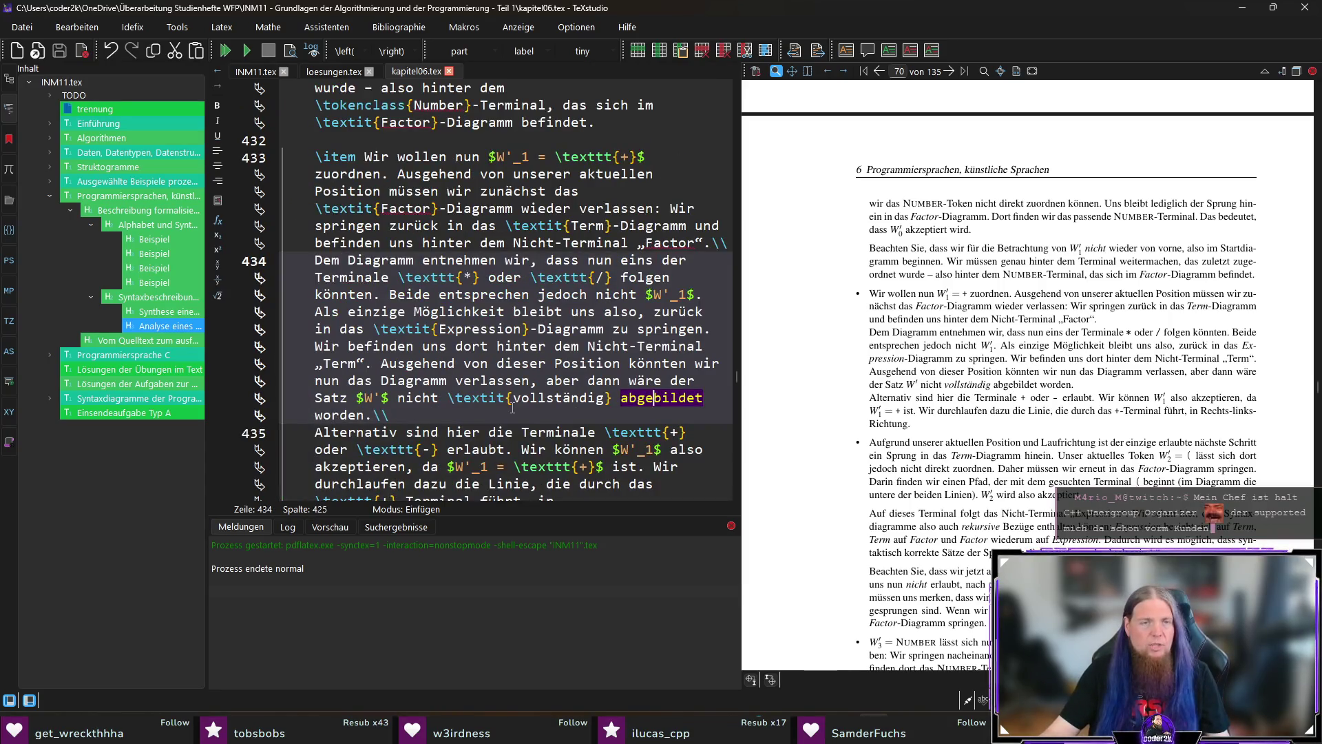
Delete 'worden' after 'abgebildet', then save and recompile kapitel06.tex
key(ctrl+Right)
key(ctrl+shift+Right)
key(Delete)
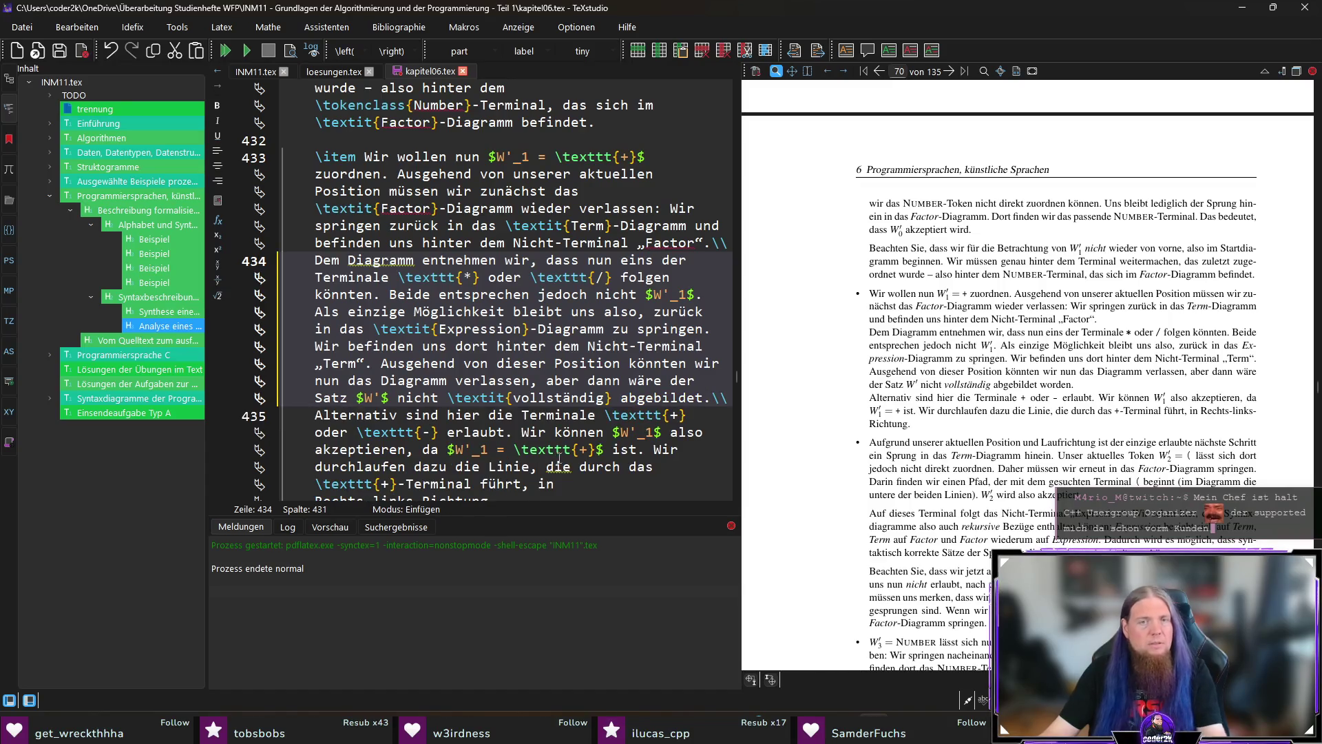
key(F5)
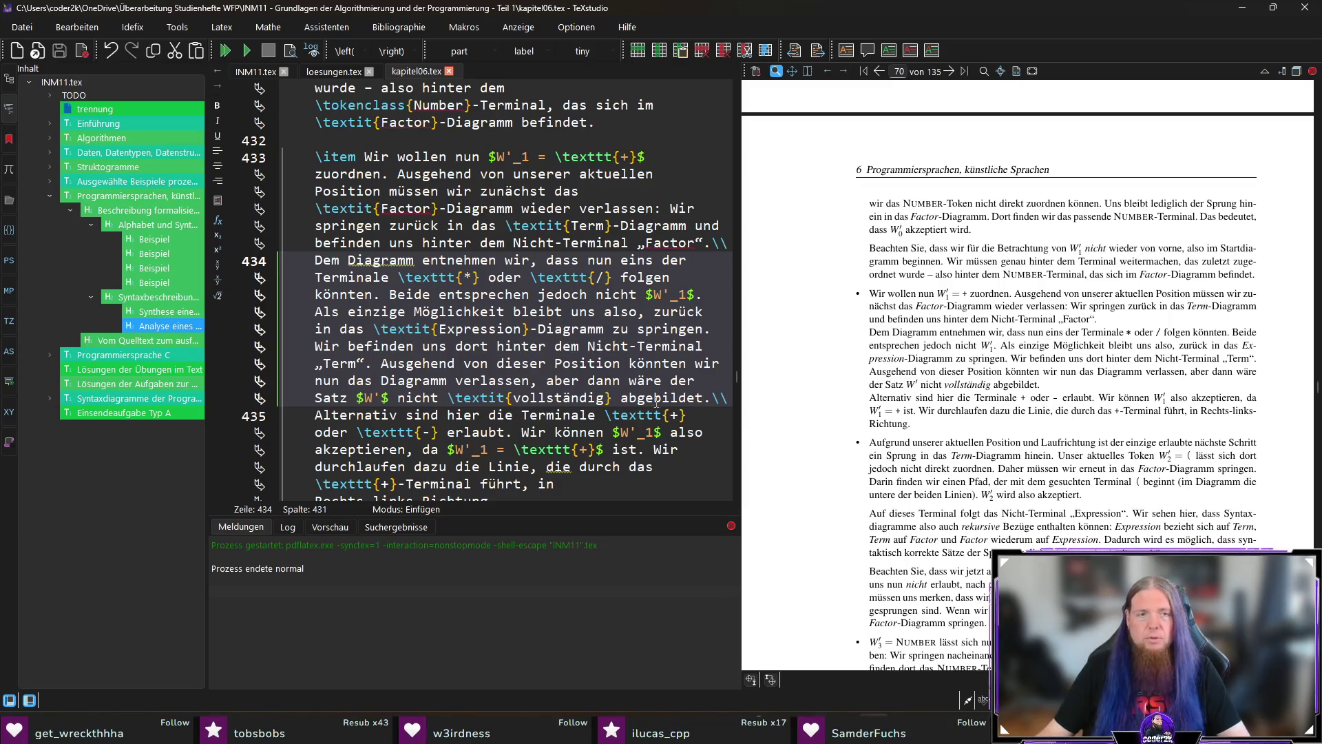
scroll(662, 406, down, 2)
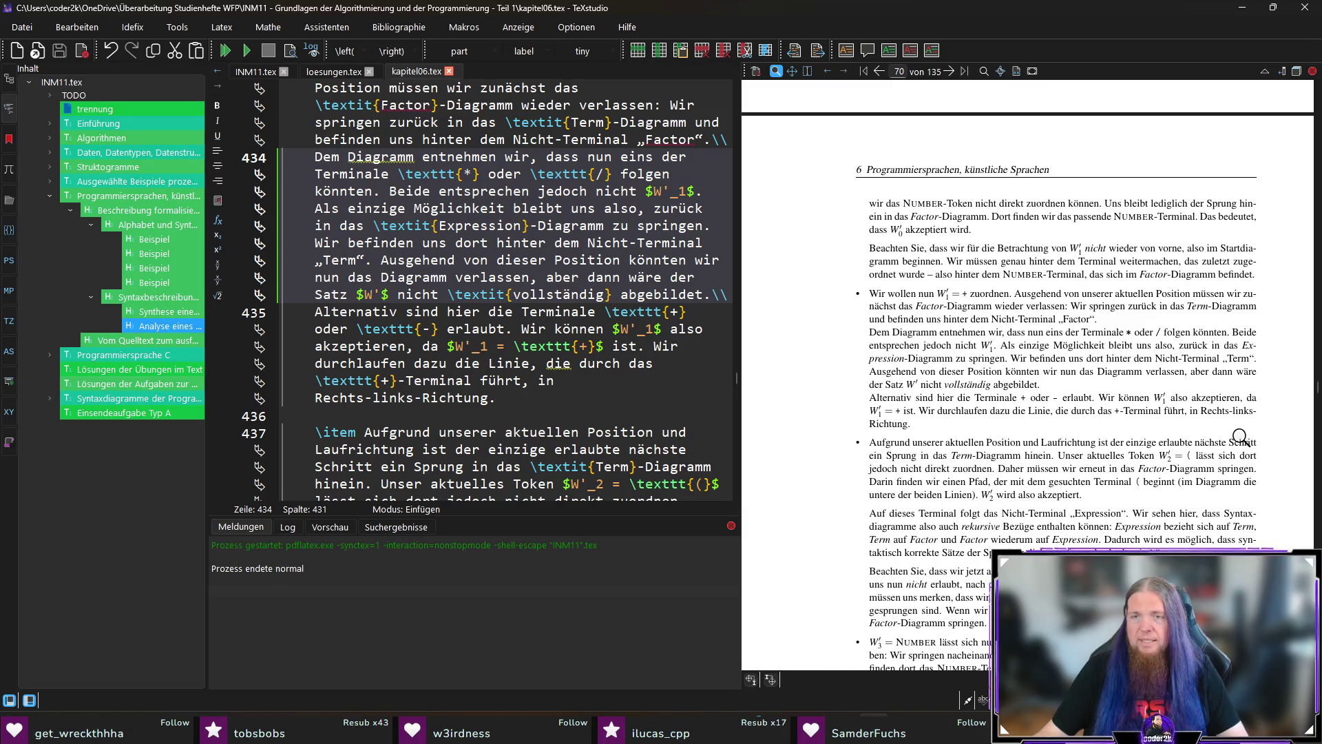
scroll(804, 429, down, 2)
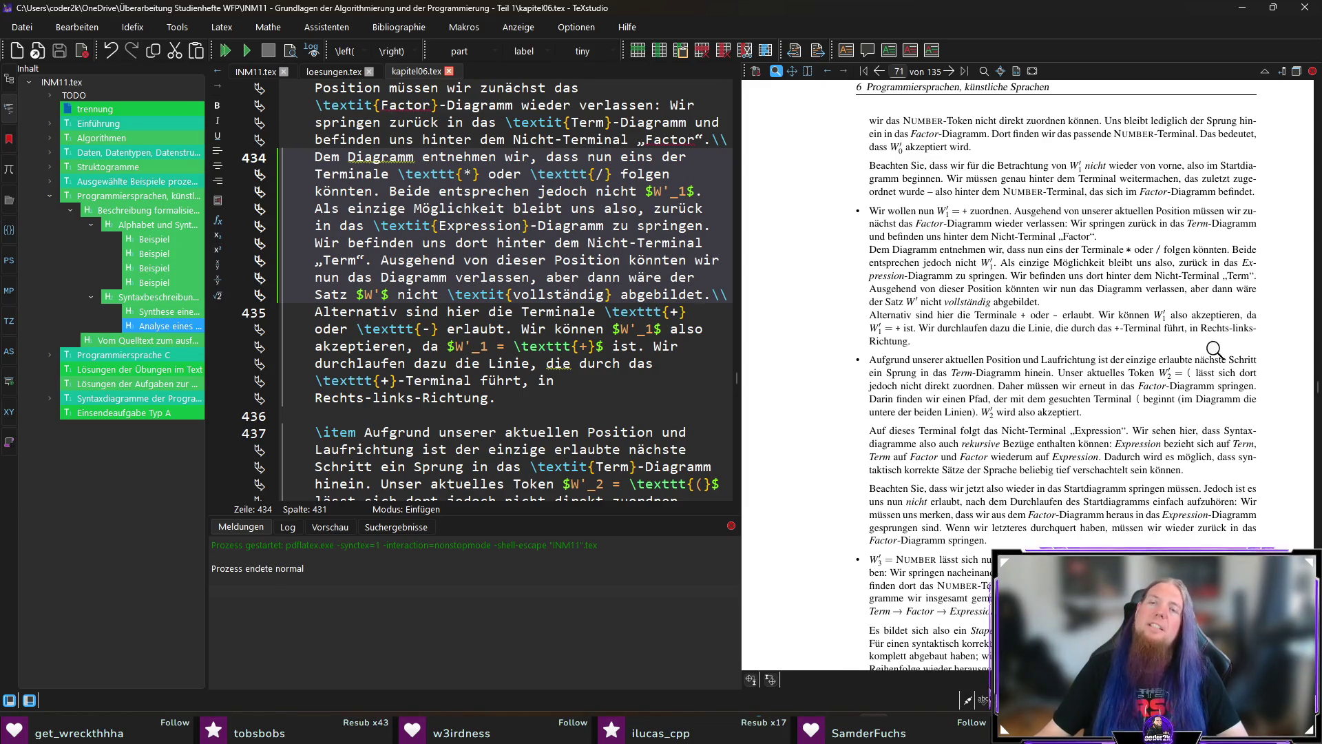
mouse_move(1218, 343)
mouse_down()
mouse_move(893, 342)
mouse_move(1267, 324)
mouse_move(885, 344)
mouse_up()
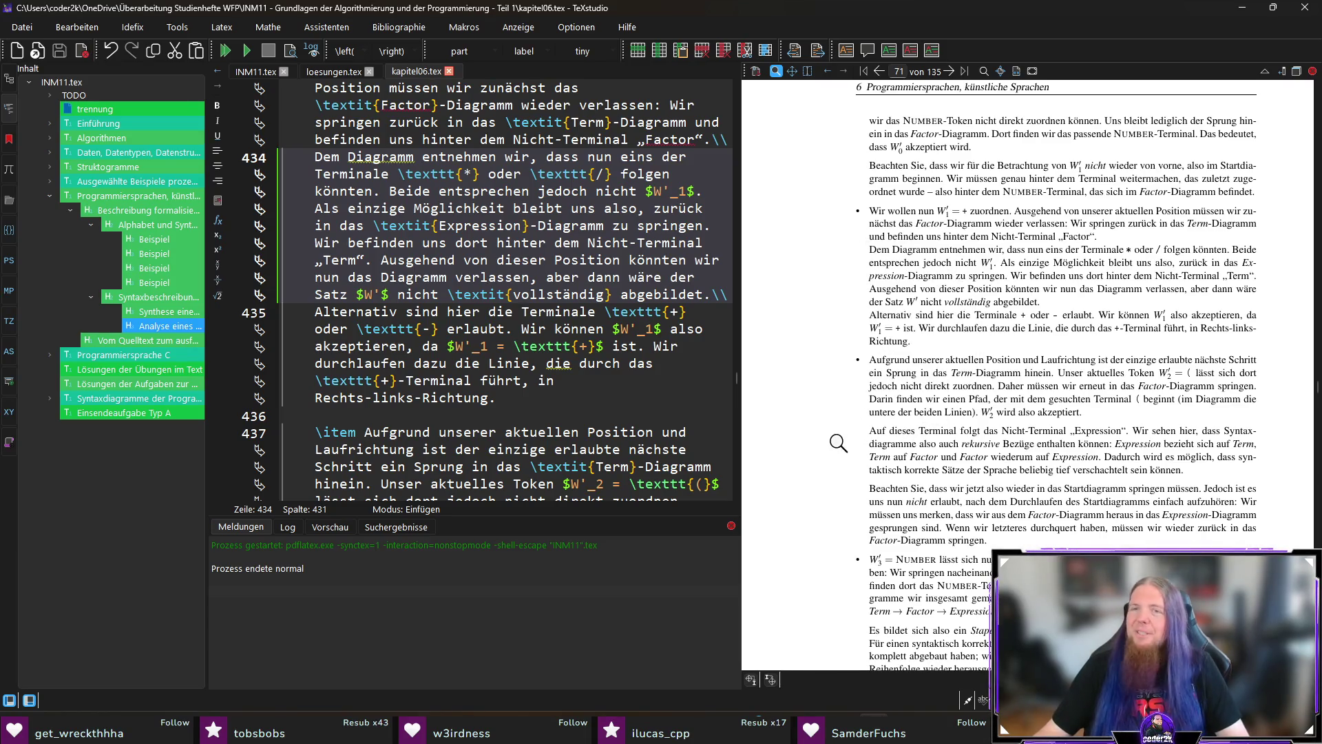
scroll(838, 442, down, 1)
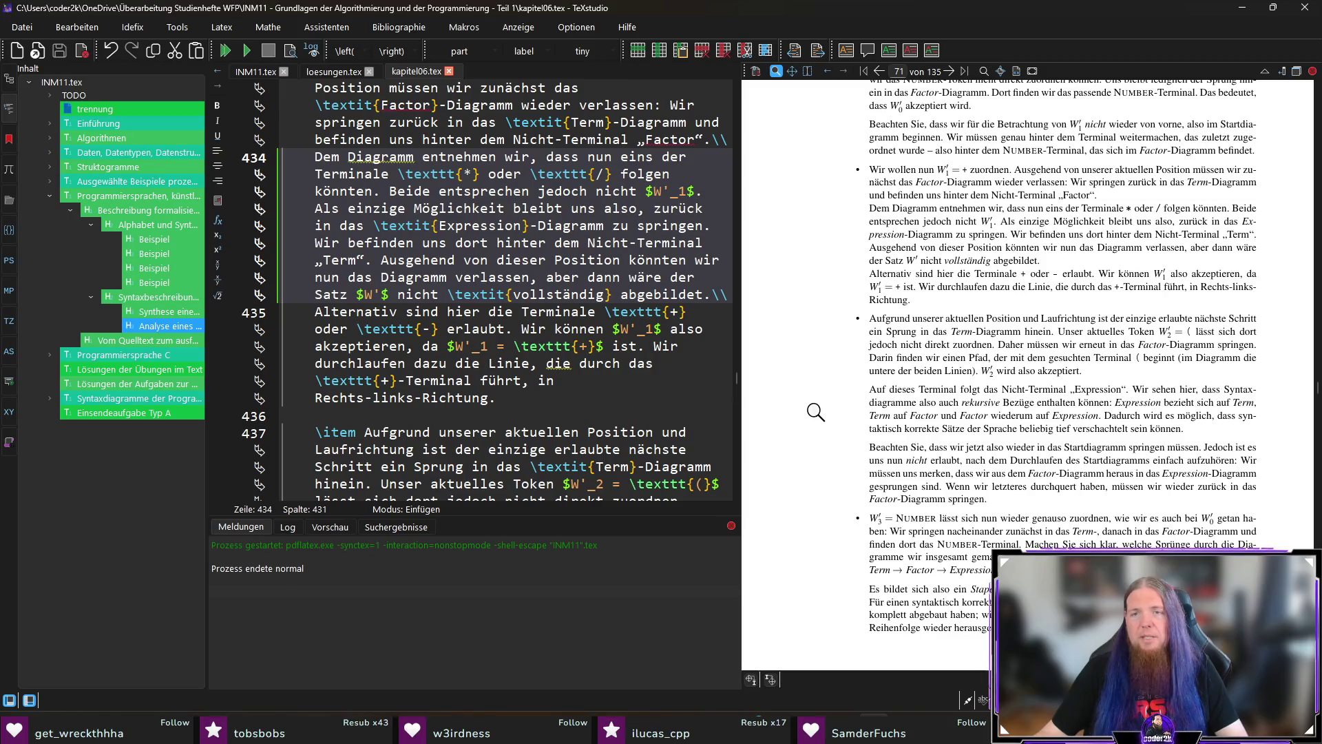
scroll(816, 412, down, 1)
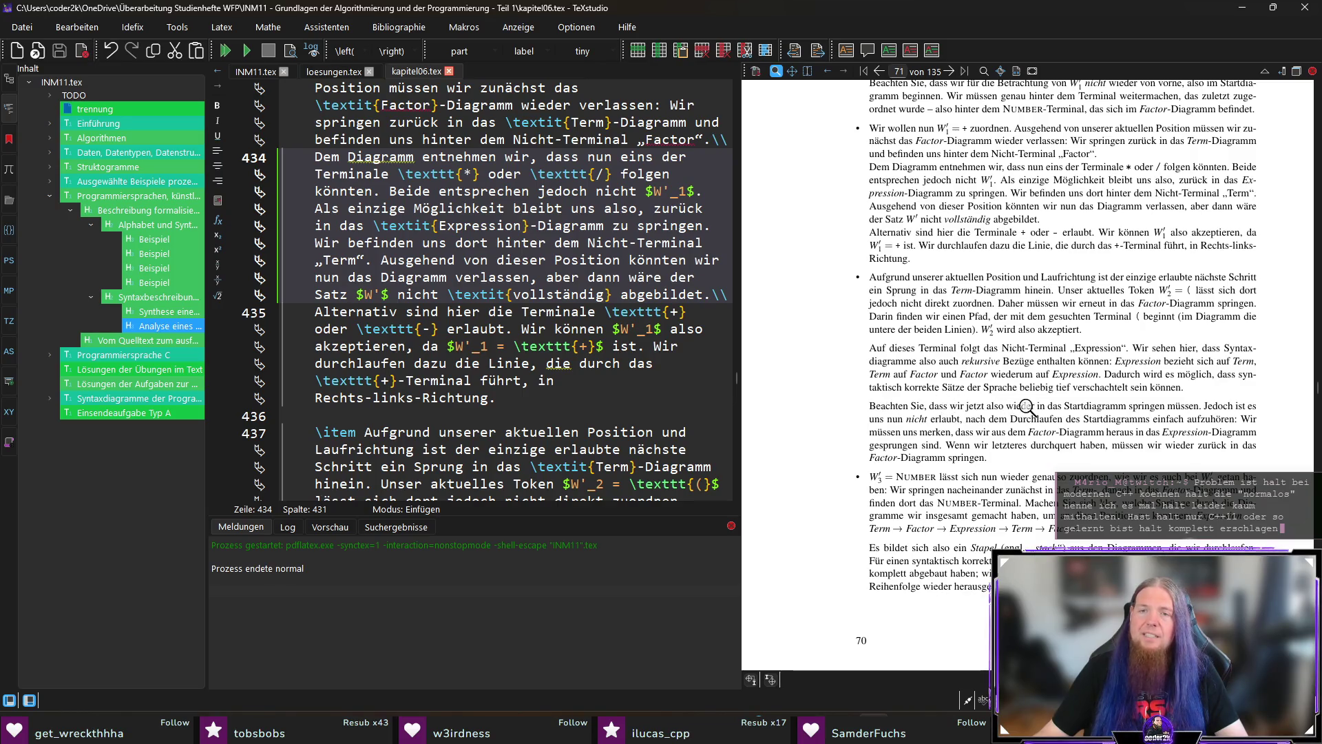
scroll(852, 402, down, 1)
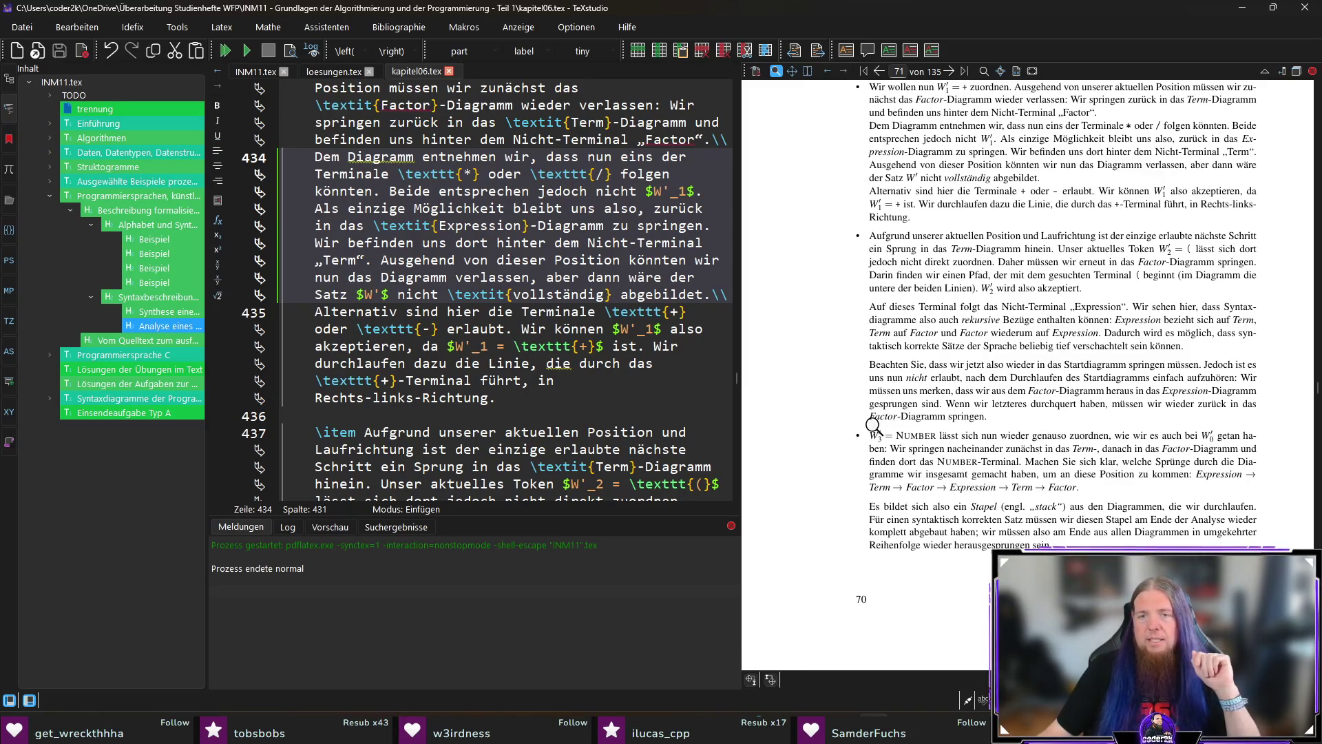
scroll(871, 426, down, 3)
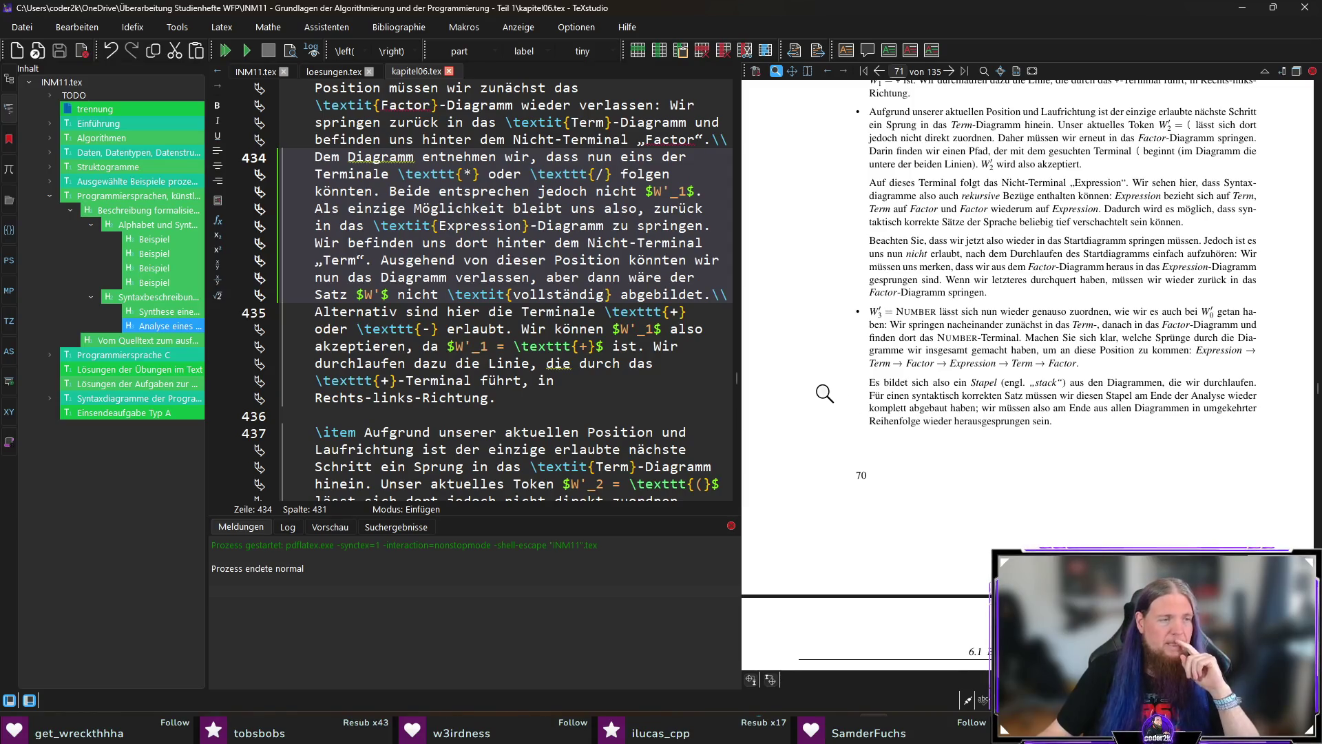